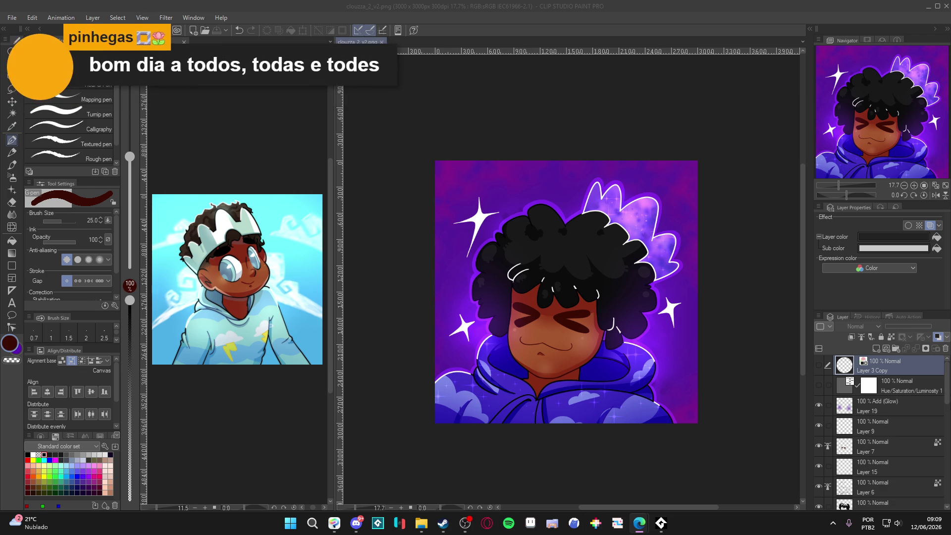
# Toggle Layer 6 and Layer 7 visibility to check what each holds.
pyautogui.click(819, 486)
pyautogui.click(819, 486)
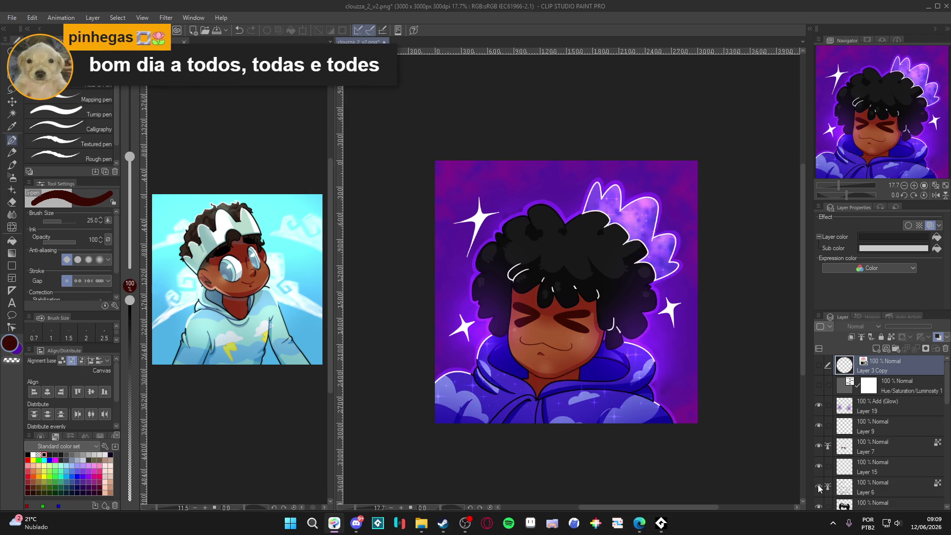
pyautogui.click(818, 446)
pyautogui.click(818, 447)
pyautogui.click(818, 446)
pyautogui.click(818, 446)
# On Layer 7, zoom in and erase the dark mouth line with a transparent eraser.
pyautogui.click(862, 450)
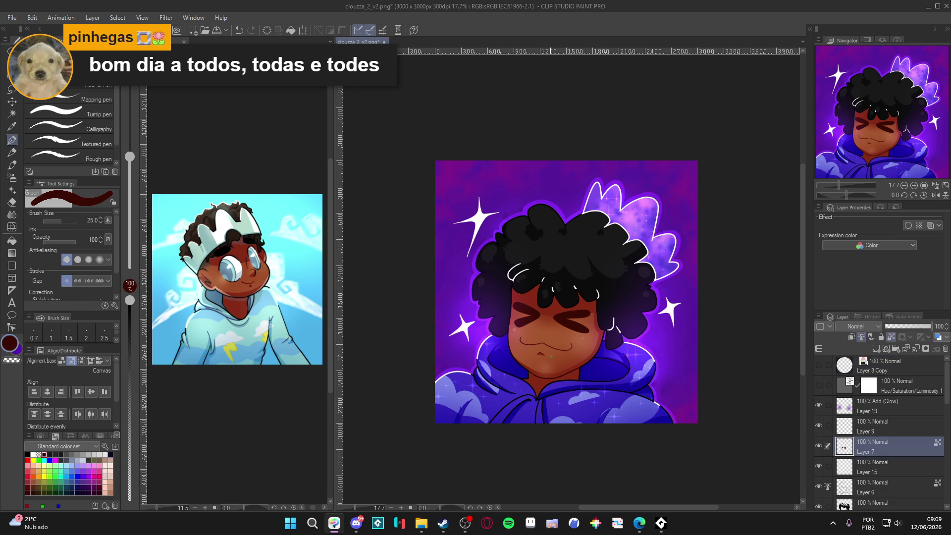
pyautogui.scroll(2, 576, 345)
pyautogui.scroll(2, 576, 345)
pyautogui.press('e')
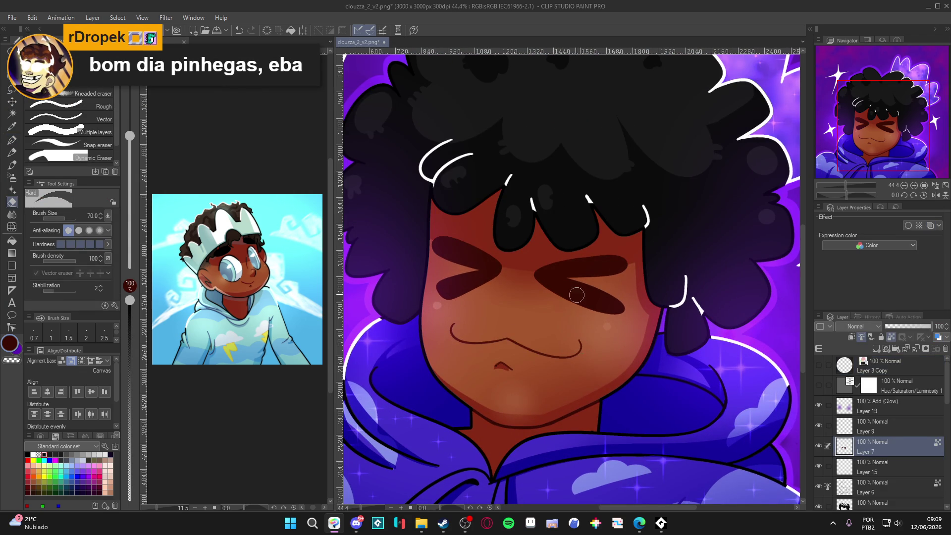
pyautogui.press('c')
pyautogui.moveTo(577, 353); pyautogui.dragTo(452, 330)
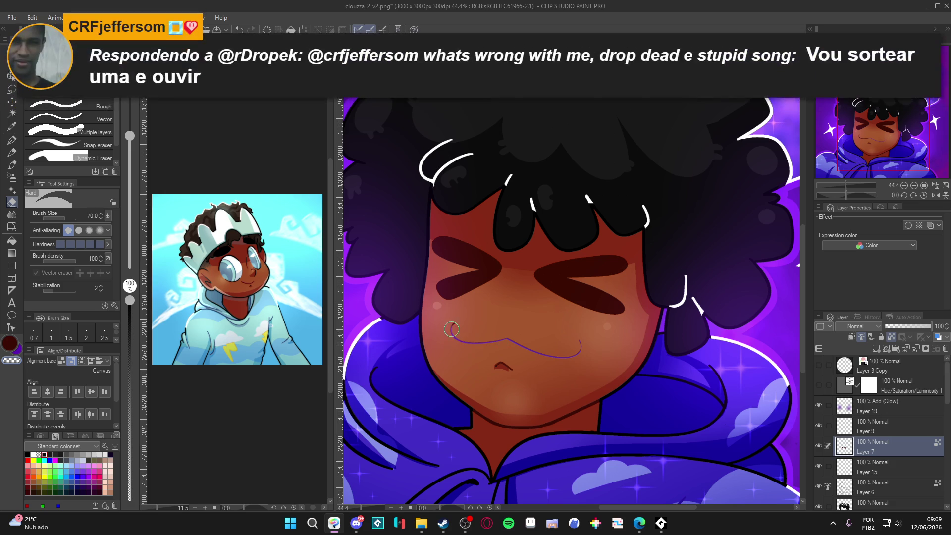
pyautogui.press('p')
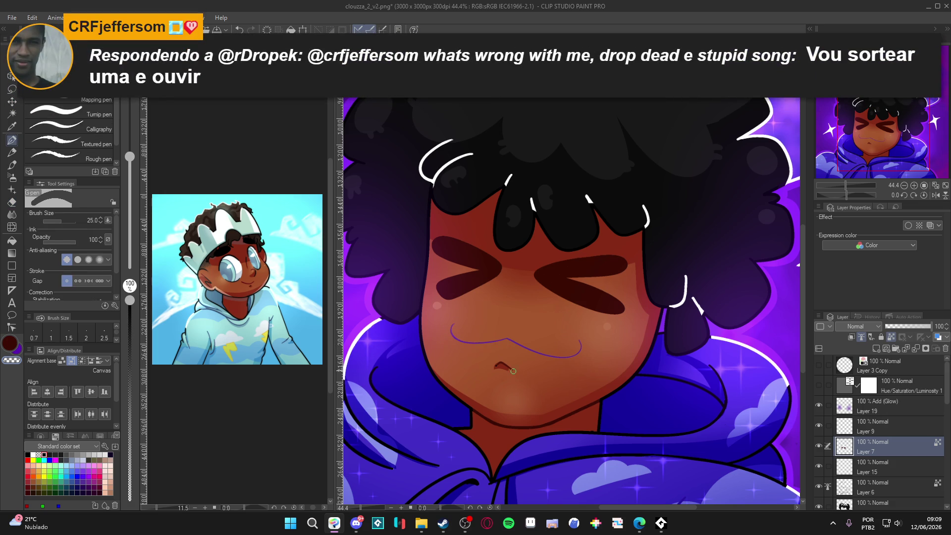
pyautogui.press('e')
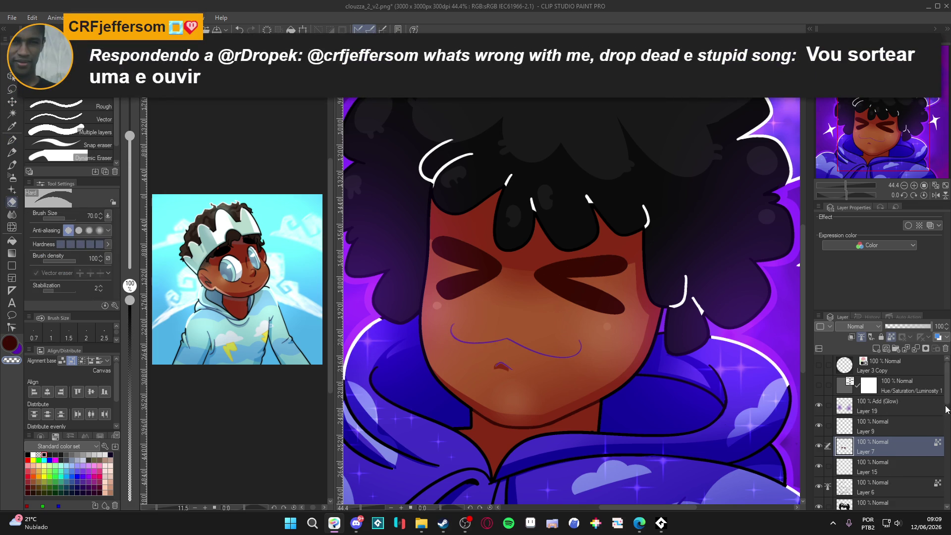
# Select Layer 8 and set the G-pen to size 50.
pyautogui.scroll(-3, 881, 455)
pyautogui.click(891, 438)
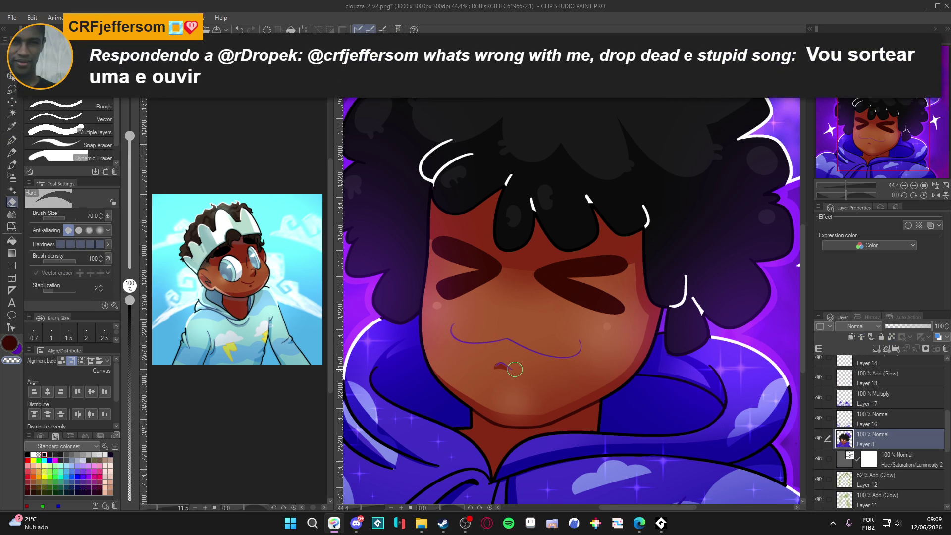
pyautogui.press('p')
pyautogui.press(']')
pyautogui.press(']')
pyautogui.press(']')
pyautogui.hotkey('ctrl', 'z')
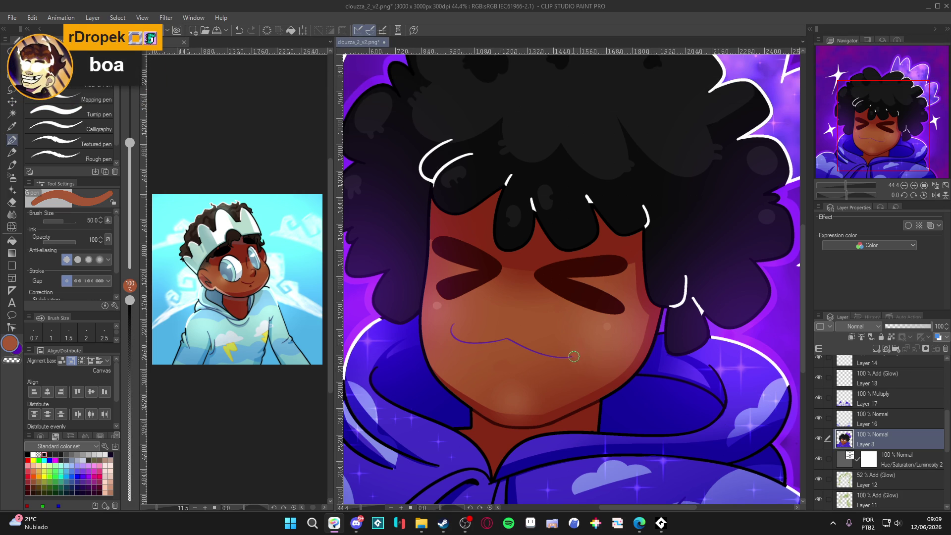
# Fill the purple mouth line with skin colour and paint a light peach stroke over it.
pyautogui.press('g')
pyautogui.click(579, 352)
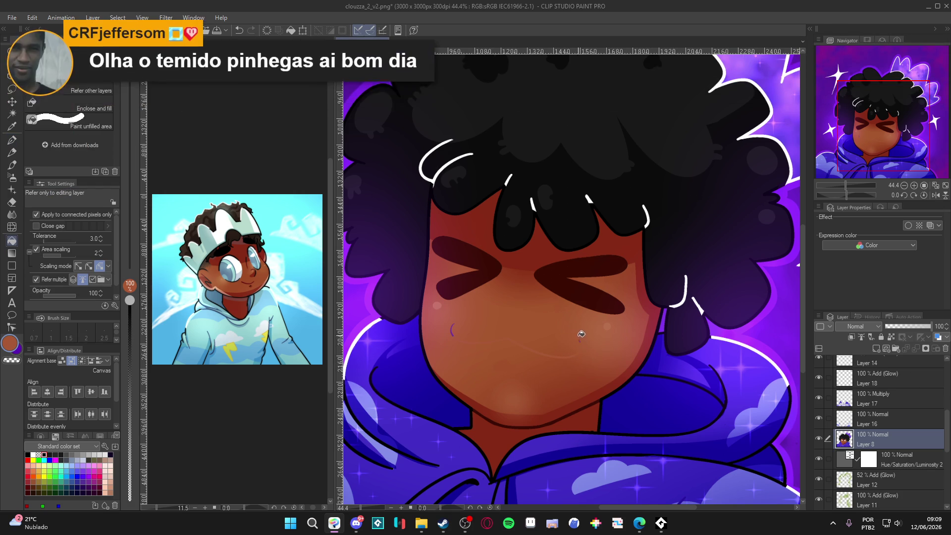
pyautogui.press('p')
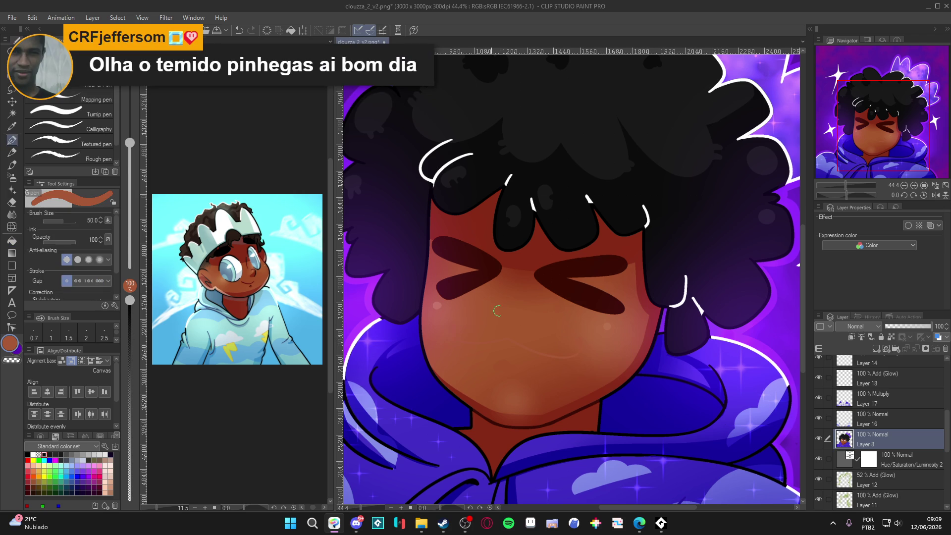
pyautogui.moveTo(553, 364); pyautogui.dragTo(569, 356)
# Blend with the Soft airbrush at size 70, sample the face's skin colour, and start Save As.
pyautogui.press('b')
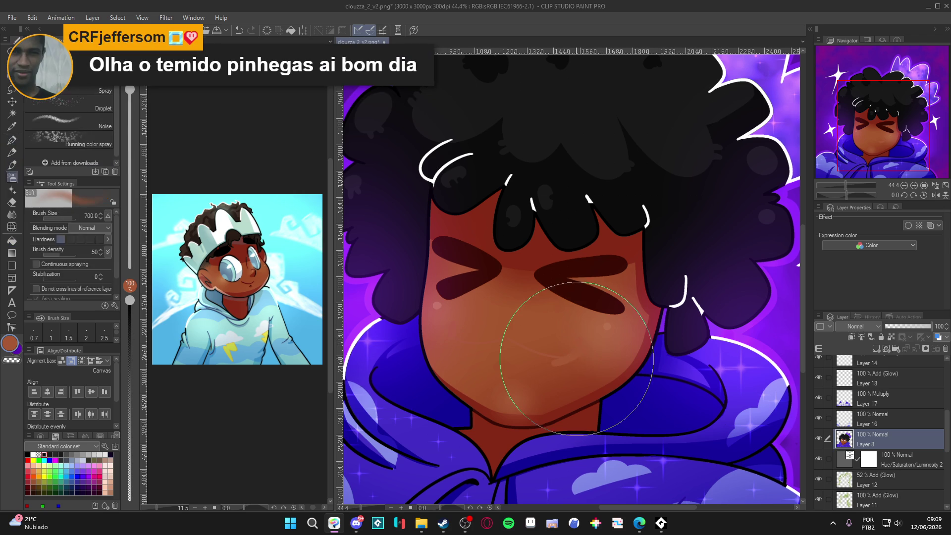
pyautogui.press('[')
pyautogui.press('[')
pyautogui.press('[')
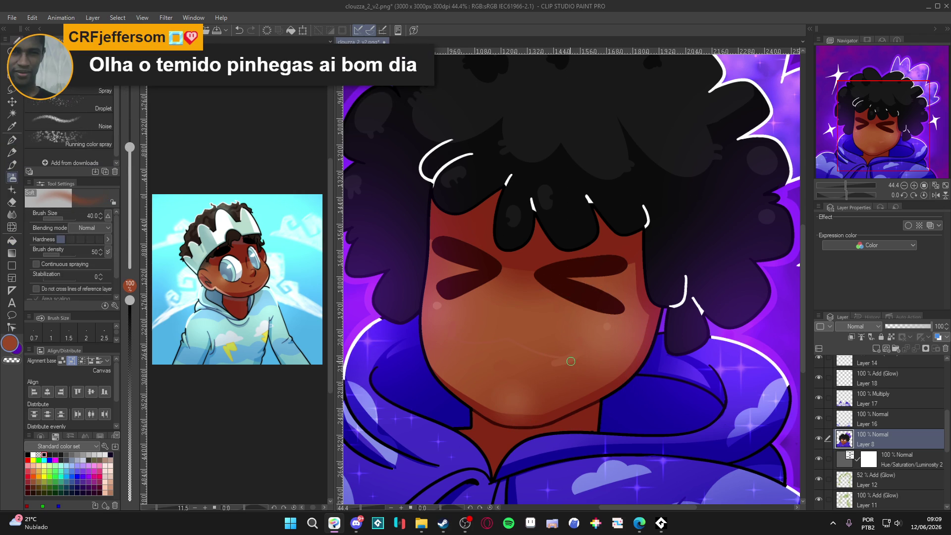
pyautogui.press(']')
pyautogui.press(']')
pyautogui.press(']')
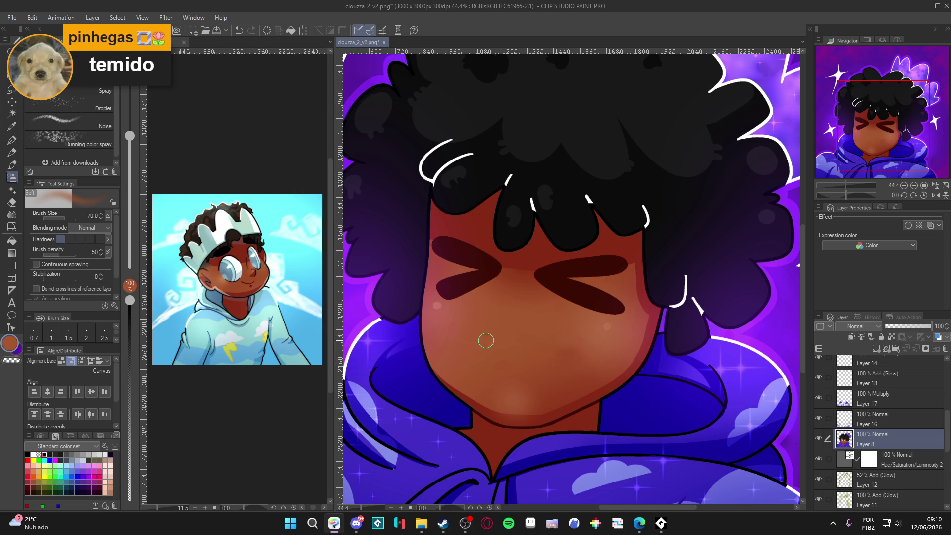
pyautogui.keyDown('alt'); pyautogui.click(500, 372); pyautogui.keyUp('alt')
pyautogui.press('p')
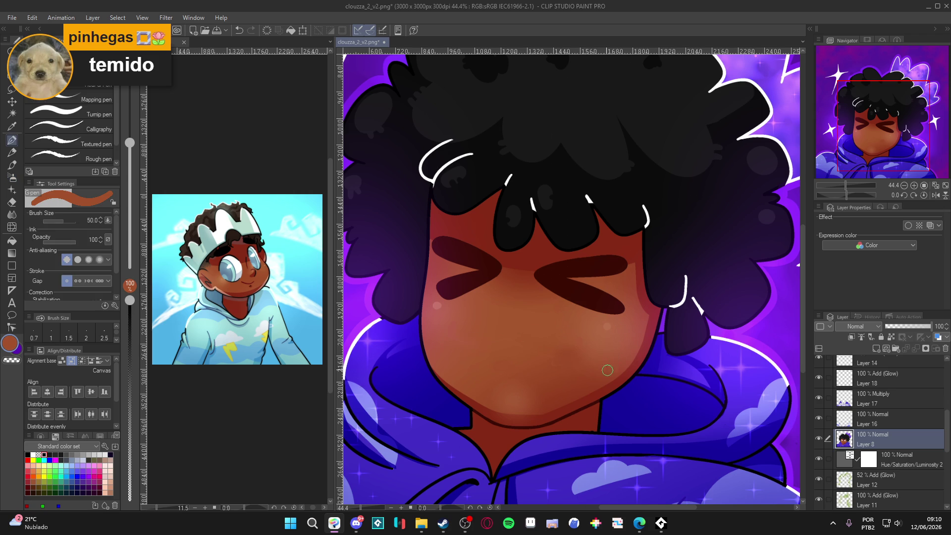
pyautogui.hotkey('ctrl', 's')
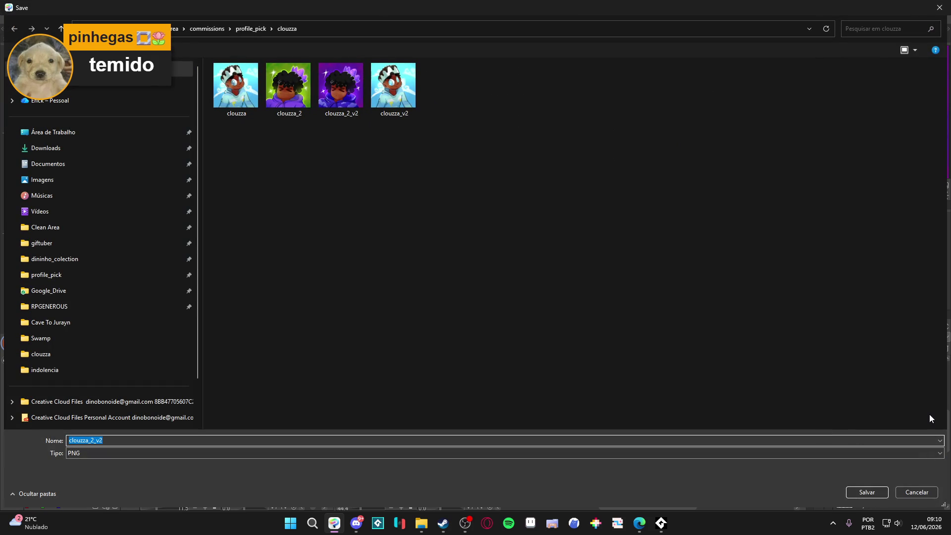
# Save the artwork in CLIP STUDIO FORMAT, overwriting clouzza_1.
pyautogui.click(172, 454)
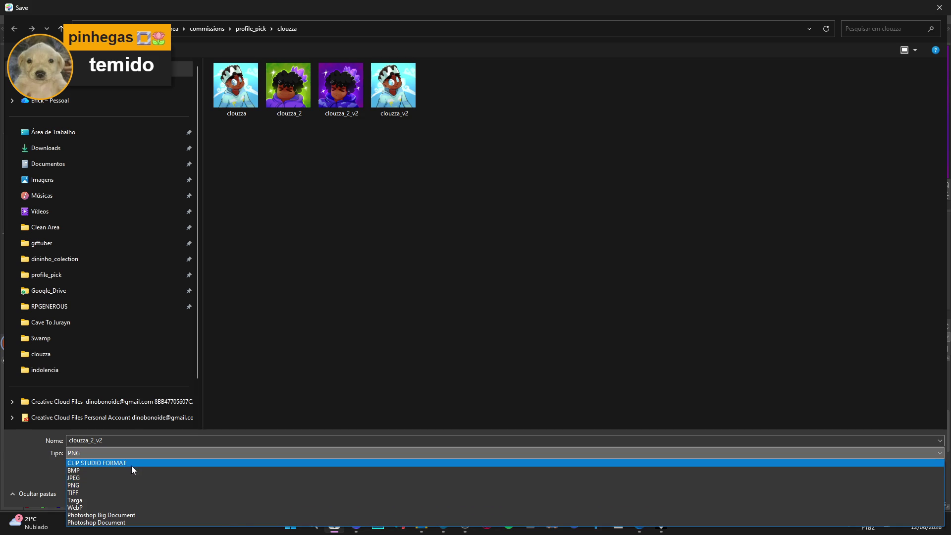
pyautogui.click(132, 466)
pyautogui.doubleClick(279, 105)
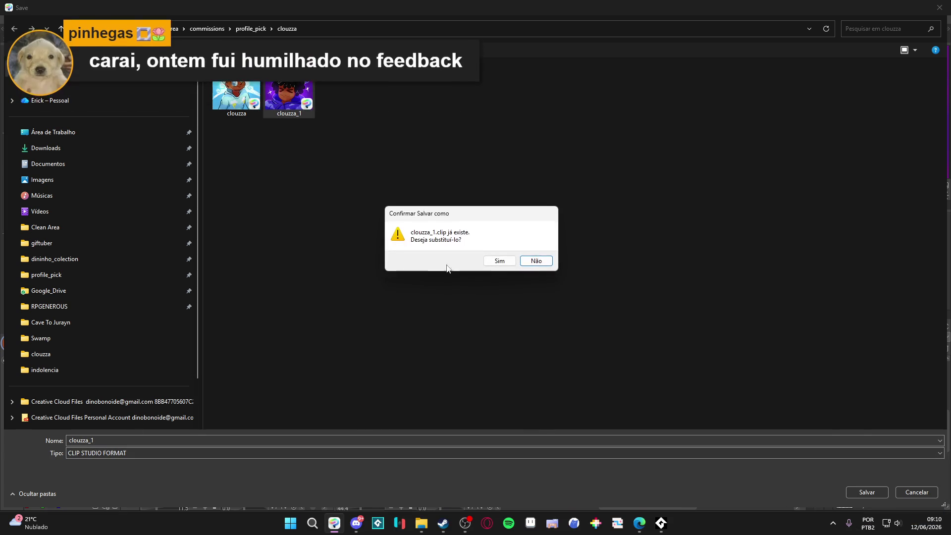
pyautogui.click(506, 258)
# Toggle the hoodie shading and cloud layers on and off to compare.
pyautogui.click(818, 437)
pyautogui.click(819, 438)
pyautogui.click(820, 418)
pyautogui.click(821, 418)
pyautogui.click(820, 401)
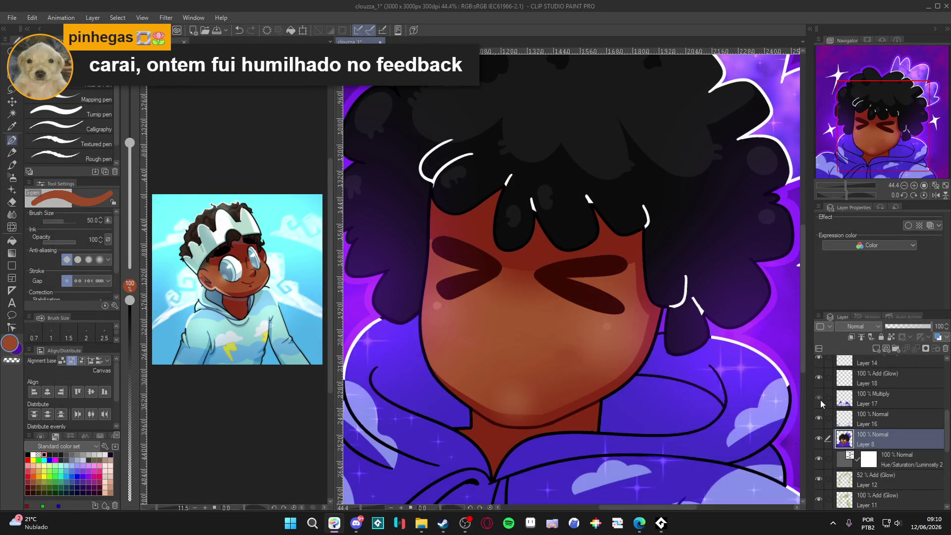
# Toggle the hoodie cloud layer, select Layer 6, and check its white outlines.
pyautogui.click(819, 402)
pyautogui.scroll(3, 821, 404)
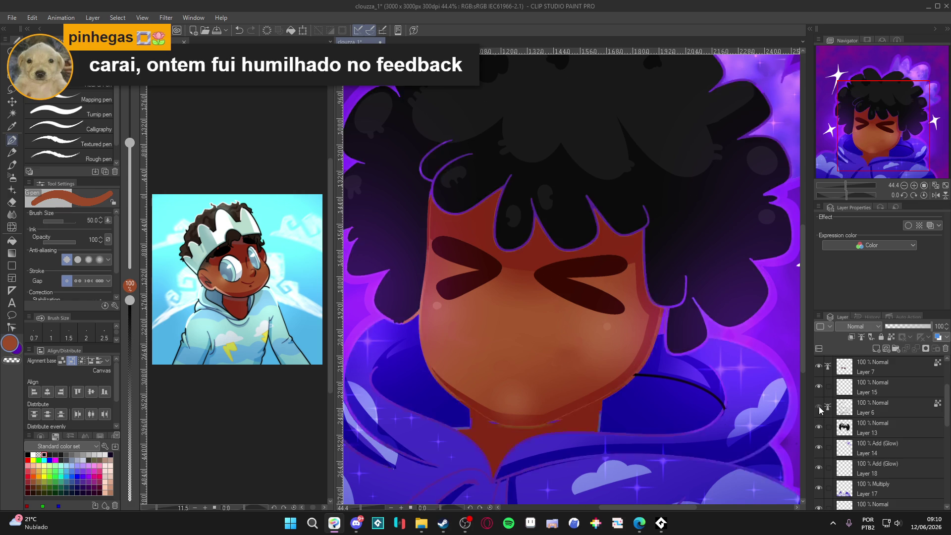
pyautogui.click(826, 416)
pyautogui.click(820, 407)
pyautogui.click(820, 407)
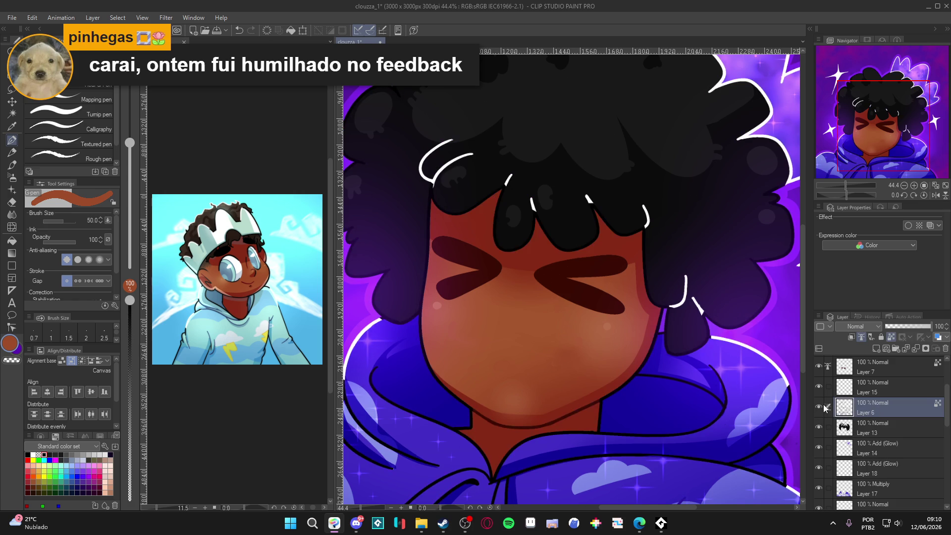
# Add a new layer above Layer 6, set a near-black pencil, and try then undo a mouth stroke.
pyautogui.hotkey('ctrl', 'shift', 'n')
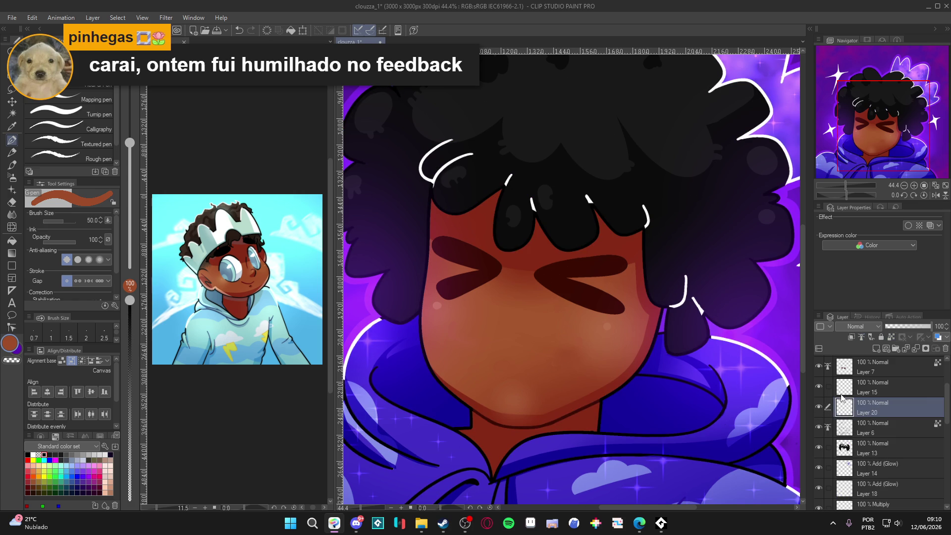
pyautogui.press('p')
pyautogui.press('p')
pyautogui.press('p')
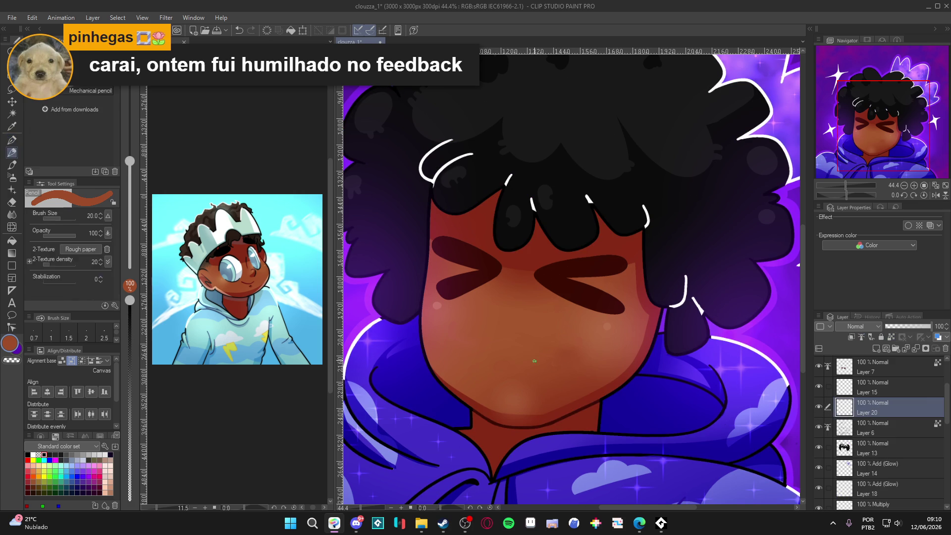
pyautogui.moveTo(536, 372); pyautogui.dragTo(534, 371)
pyautogui.hotkey('ctrl', 's')
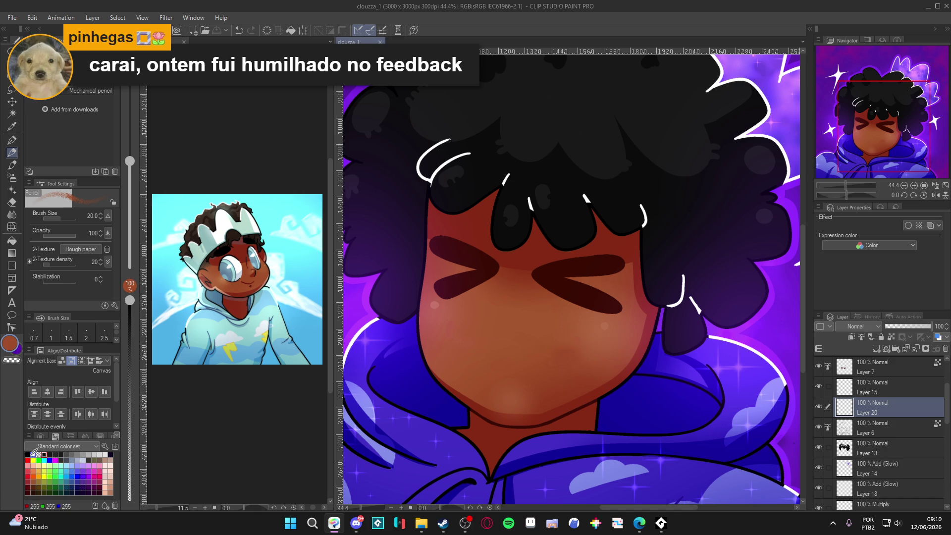
pyautogui.click(31, 454)
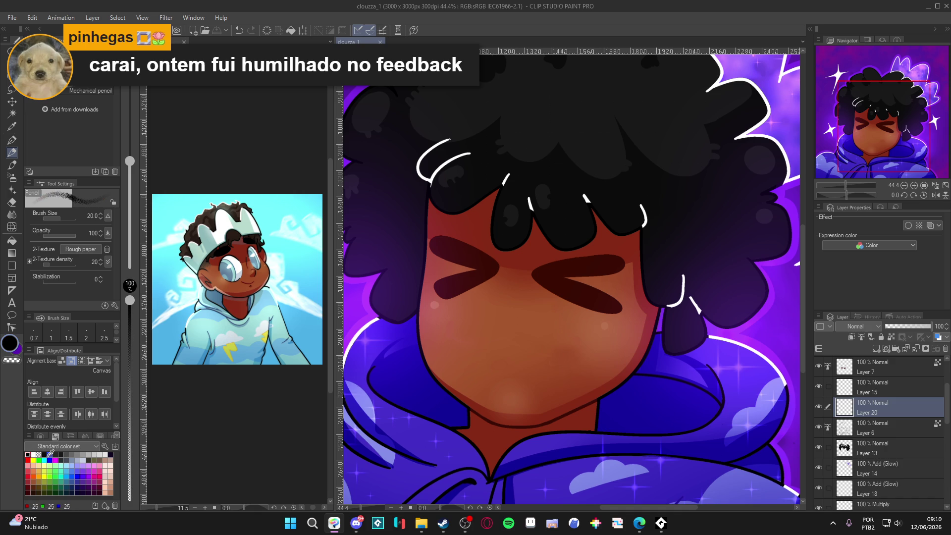
pyautogui.moveTo(507, 341); pyautogui.dragTo(524, 345)
pyautogui.hotkey('ctrl', 'z')
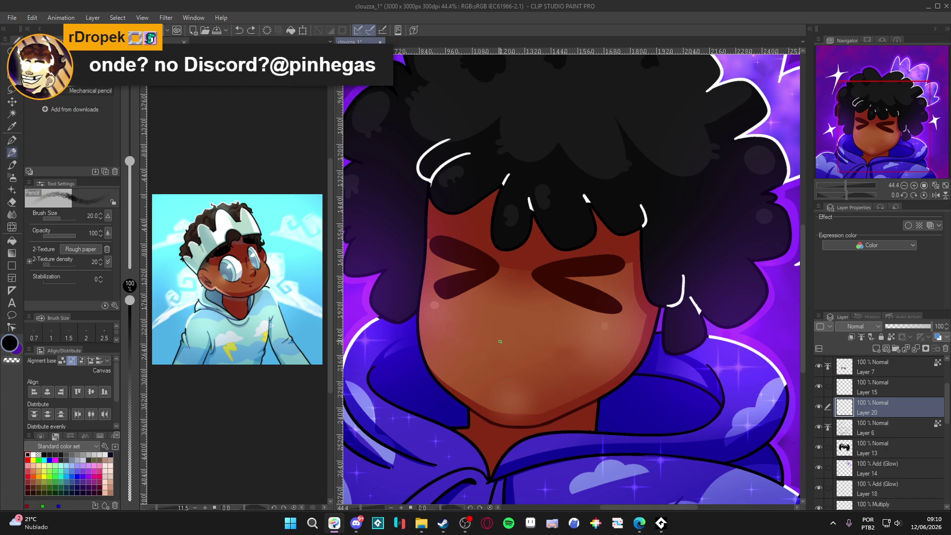
# Read the pixel-art sword and lighting tips in Discord's #feedback_artistico, then minimize Discord.
pyautogui.click(356, 524)
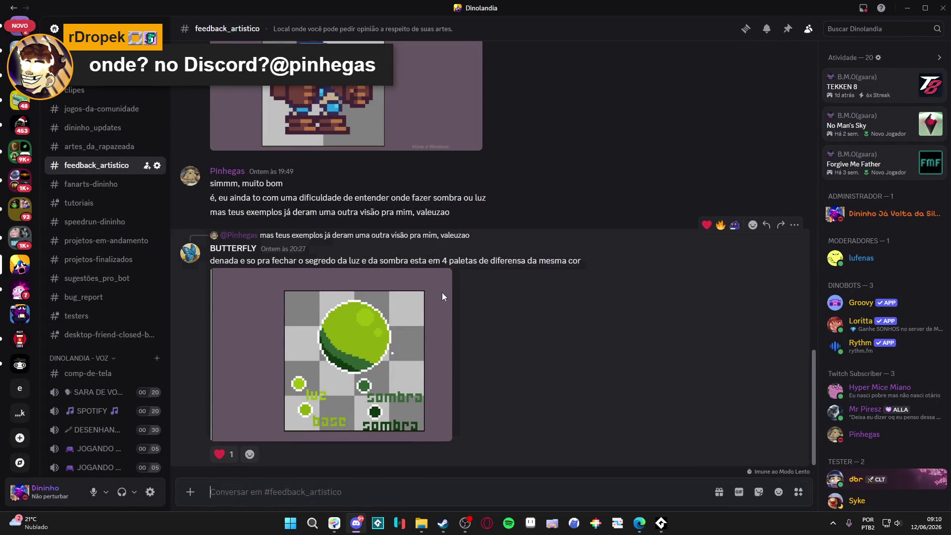
pyautogui.scroll(4, 447, 300)
pyautogui.scroll(10, 446, 300)
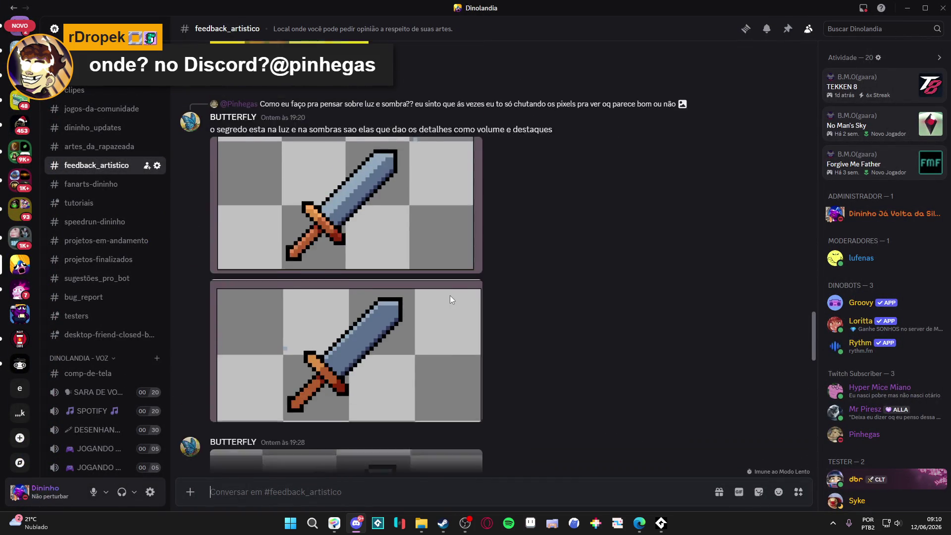
pyautogui.scroll(3, 450, 295)
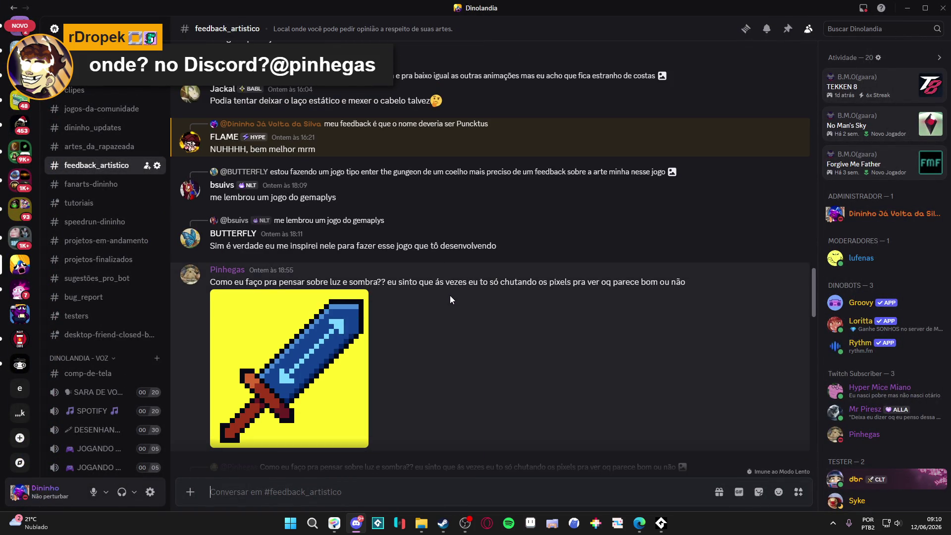
pyautogui.scroll(4, 449, 300)
pyautogui.scroll(-4, 452, 302)
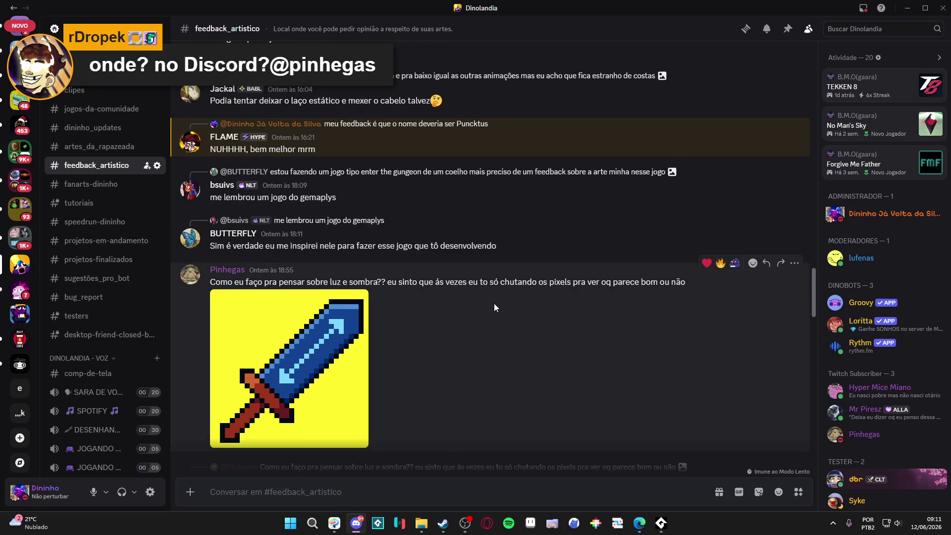
pyautogui.scroll(-10, 494, 305)
pyautogui.scroll(3, 495, 297)
pyautogui.scroll(-9, 495, 297)
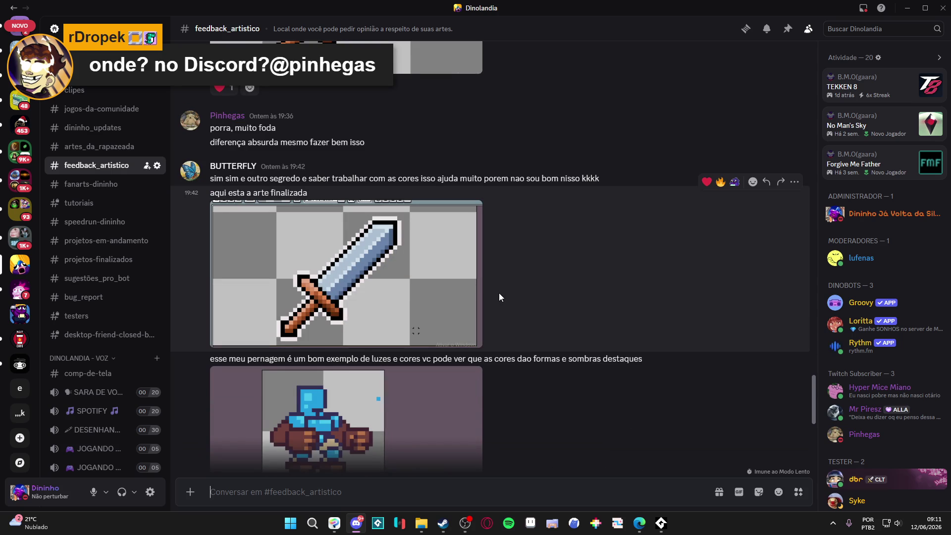
pyautogui.scroll(-3, 500, 297)
pyautogui.scroll(-4, 502, 296)
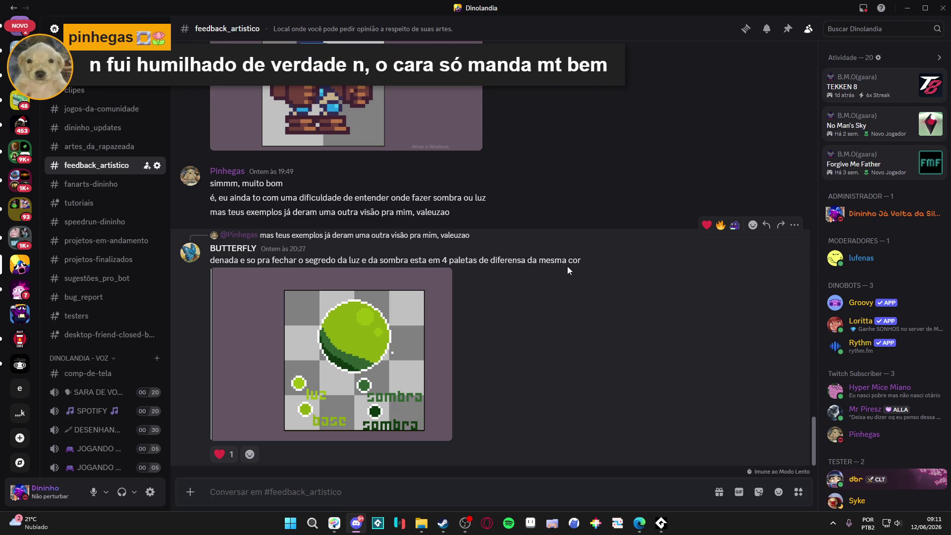
pyautogui.scroll(10, 563, 269)
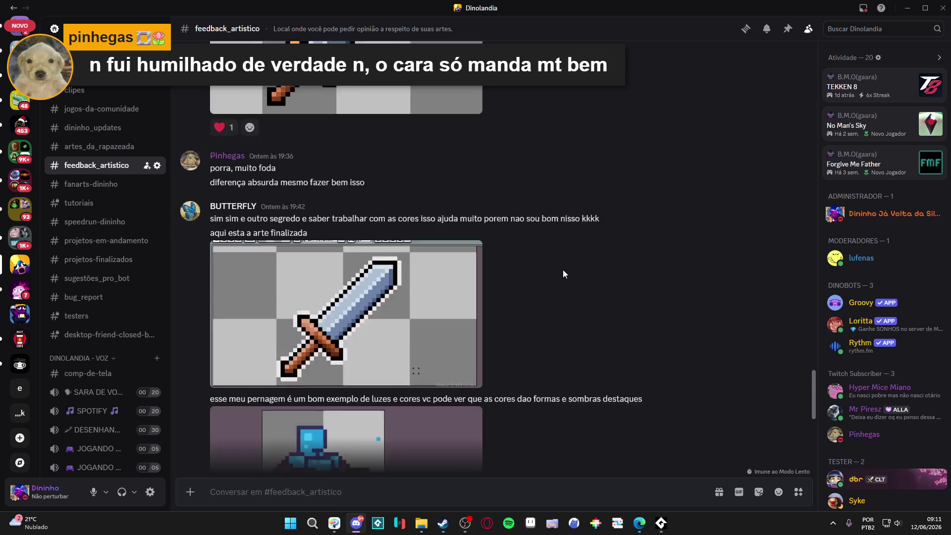
pyautogui.scroll(10, 554, 266)
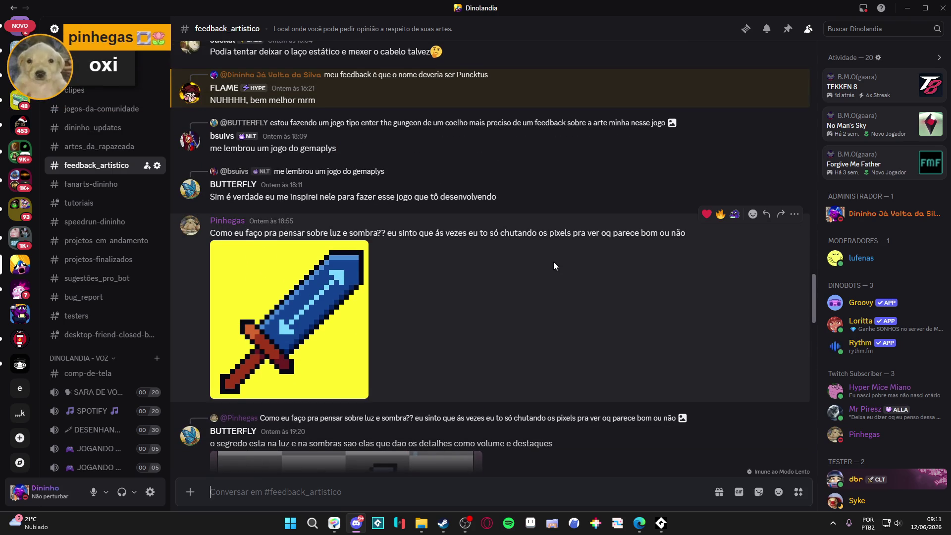
pyautogui.scroll(-4, 554, 266)
pyautogui.scroll(-15, 559, 264)
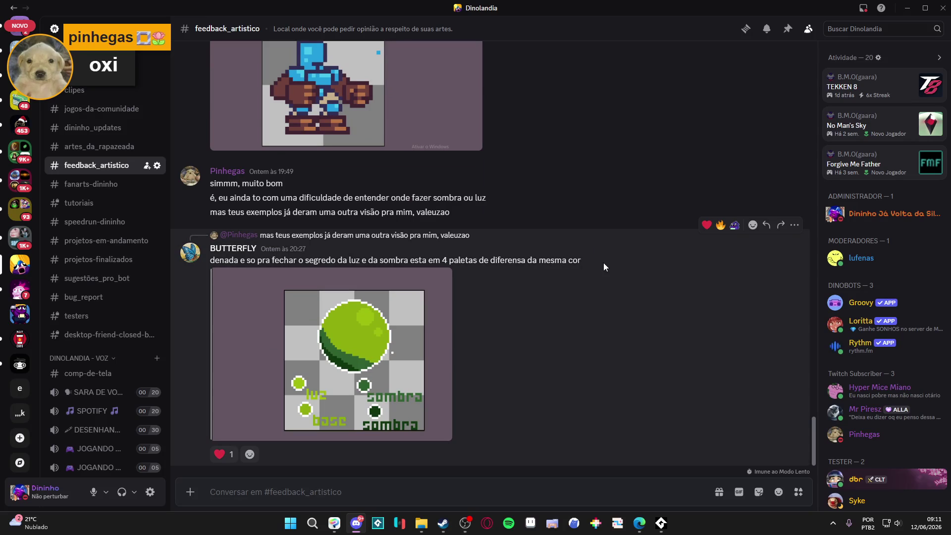
pyautogui.click(913, 6)
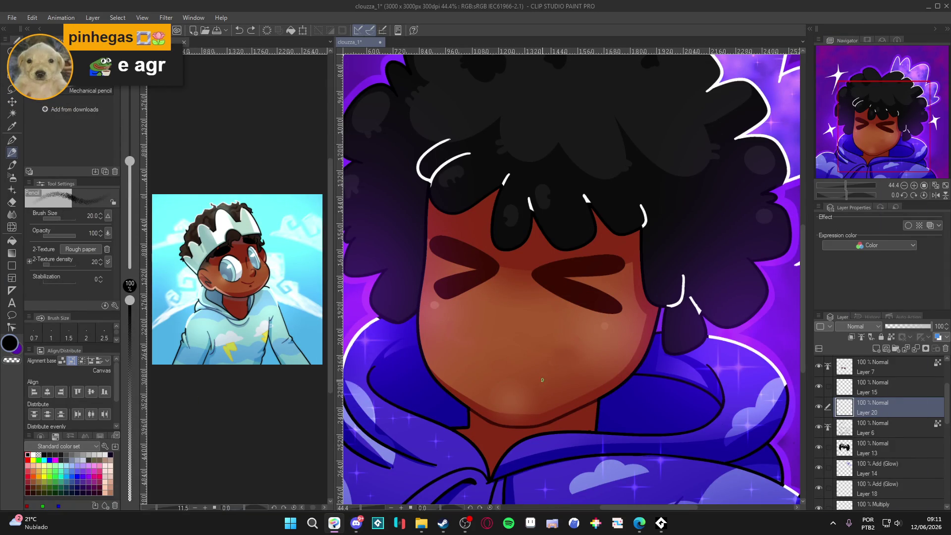
# Toggle Layer 20 to compare the face, zoom in, and save the file.
pyautogui.click(819, 407)
pyautogui.click(819, 409)
pyautogui.click(821, 411)
pyautogui.click(820, 409)
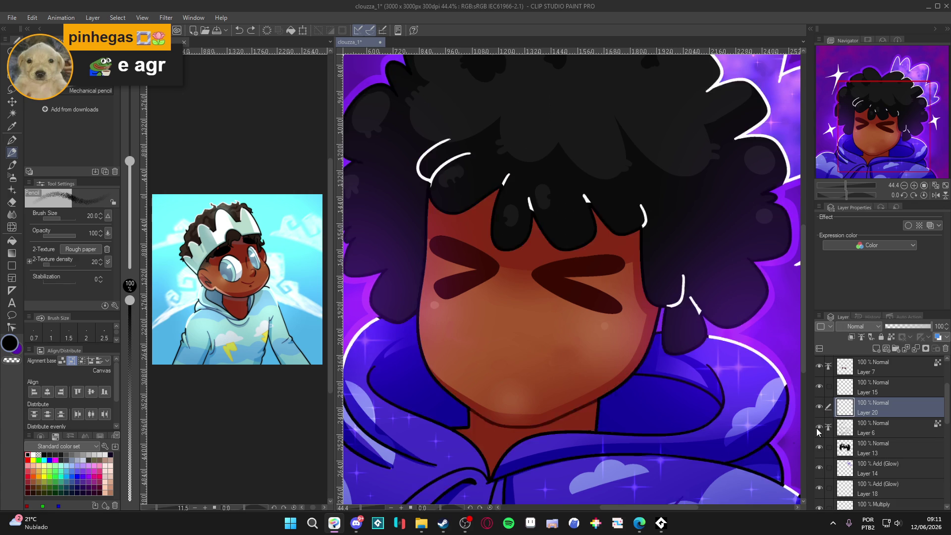
pyautogui.click(819, 407)
pyautogui.click(819, 407)
pyautogui.hotkey('ctrl', '+')
pyautogui.click(819, 407)
pyautogui.click(819, 407)
pyautogui.scroll(1, 536, 387)
pyautogui.hotkey('ctrl', 's')
# Rotate the canvas and pencil the smile's lower curve, erasing a stray stroke.
pyautogui.press('r')
pyautogui.moveTo(535, 386)
pyautogui.mouseDown()
pyautogui.moveTo(590, 361)
pyautogui.moveTo(625, 325)
pyautogui.moveTo(608, 366)
pyautogui.moveTo(556, 386)
pyautogui.mouseUp()
pyautogui.press('p')
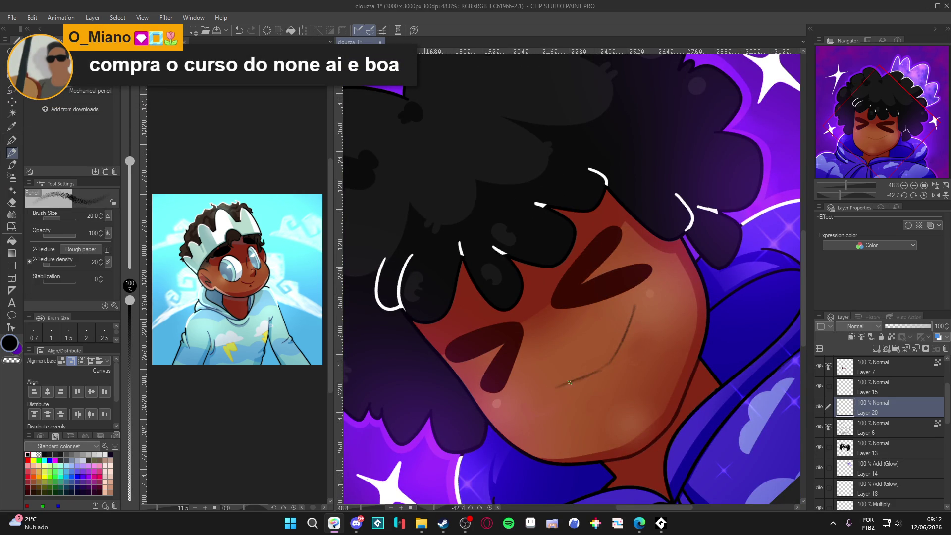
pyautogui.press('e')
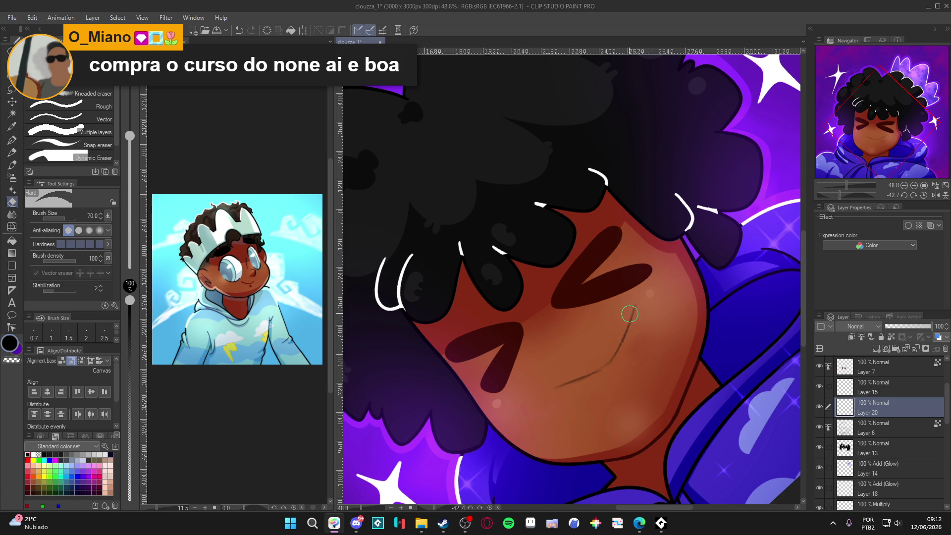
pyautogui.moveTo(634, 307)
pyautogui.mouseDown()
pyautogui.moveTo(608, 363)
pyautogui.moveTo(540, 401)
pyautogui.moveTo(588, 396)
pyautogui.moveTo(619, 354)
pyautogui.moveTo(626, 319)
pyautogui.moveTo(594, 388)
pyautogui.moveTo(556, 404)
pyautogui.moveTo(634, 314)
pyautogui.moveTo(670, 341)
pyautogui.mouseUp()
pyautogui.press('p')
pyautogui.moveTo(593, 385)
pyautogui.mouseDown()
pyautogui.moveTo(559, 413)
pyautogui.moveTo(568, 433)
pyautogui.mouseUp()
pyautogui.moveTo(658, 366)
pyautogui.mouseDown()
pyautogui.moveTo(666, 379)
pyautogui.moveTo(649, 397)
pyautogui.mouseUp()
pyautogui.moveTo(595, 297)
pyautogui.mouseDown()
pyautogui.moveTo(430, 327)
pyautogui.moveTo(427, 361)
pyautogui.moveTo(466, 388)
pyautogui.moveTo(585, 360)
pyautogui.moveTo(537, 399)
pyautogui.moveTo(438, 353)
pyautogui.mouseUp()
pyautogui.moveTo(429, 314); pyautogui.dragTo(434, 330)
pyautogui.press('@')
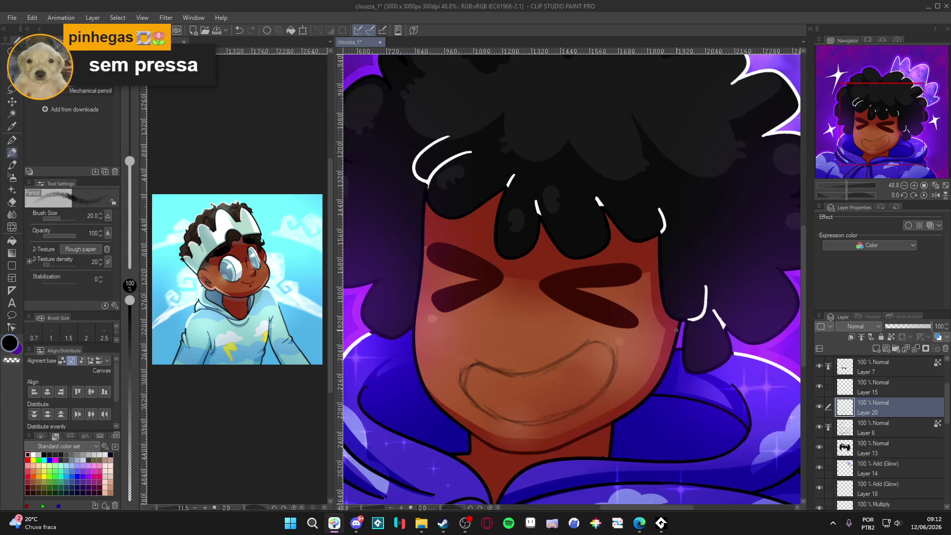
# Nudge the smile sketch up, then pencil its inner lines, a tooth and the corners.
pyautogui.press('k')
pyautogui.moveTo(609, 380)
pyautogui.mouseDown()
pyautogui.moveTo(603, 364)
pyautogui.moveTo(612, 365)
pyautogui.mouseUp()
pyautogui.press('p')
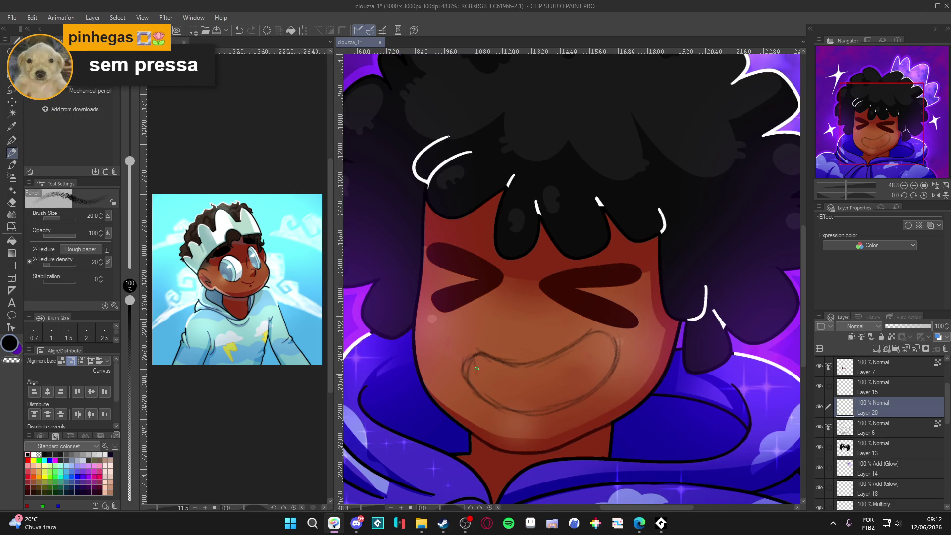
pyautogui.moveTo(601, 345)
pyautogui.mouseDown()
pyautogui.moveTo(570, 367)
pyautogui.moveTo(496, 384)
pyautogui.moveTo(478, 373)
pyautogui.mouseUp()
pyautogui.moveTo(605, 339)
pyautogui.mouseDown()
pyautogui.moveTo(538, 377)
pyautogui.moveTo(476, 371)
pyautogui.mouseUp()
pyautogui.moveTo(507, 402); pyautogui.dragTo(514, 385)
pyautogui.moveTo(471, 360)
pyautogui.mouseDown()
pyautogui.moveTo(481, 391)
pyautogui.moveTo(509, 388)
pyautogui.mouseUp()
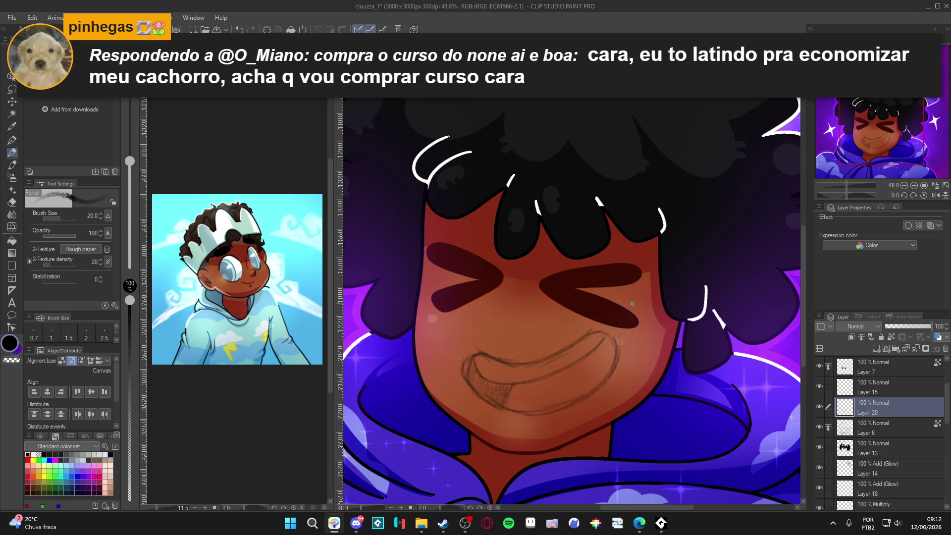
pyautogui.moveTo(614, 342); pyautogui.dragTo(615, 367)
pyautogui.moveTo(592, 327); pyautogui.dragTo(614, 363)
pyautogui.scroll(-4, 530, 353)
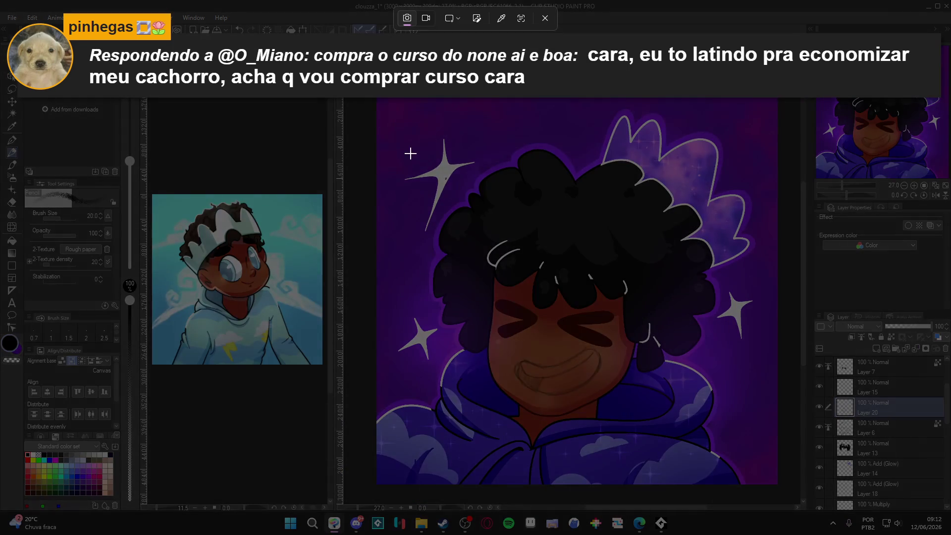
pyautogui.moveTo(410, 153)
pyautogui.mouseDown()
pyautogui.moveTo(701, 499)
pyautogui.moveTo(715, 474)
pyautogui.mouseUp()
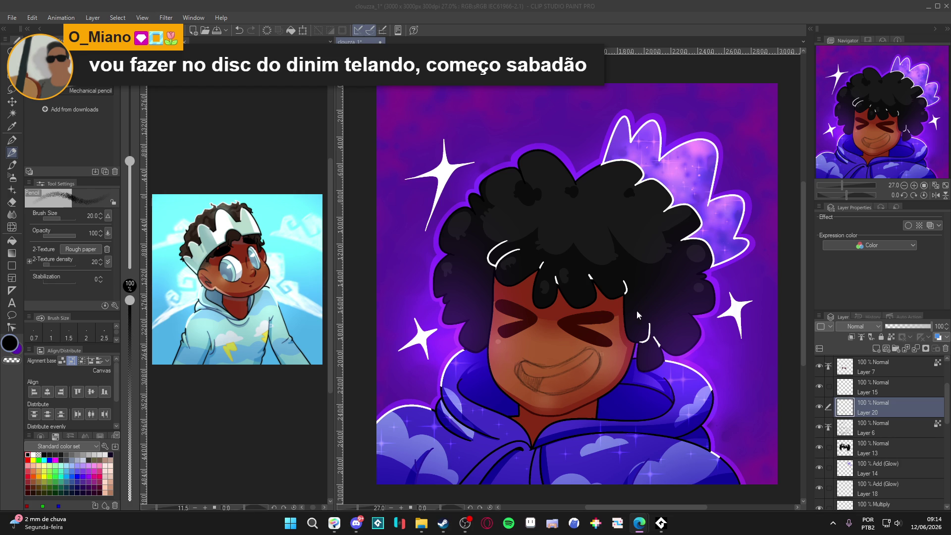
pyautogui.click(820, 410)
# Pick the eyes' dark red for the G-pen, fade Layer 20 to 30%, and add a new layer.
pyautogui.scroll(2, 551, 389)
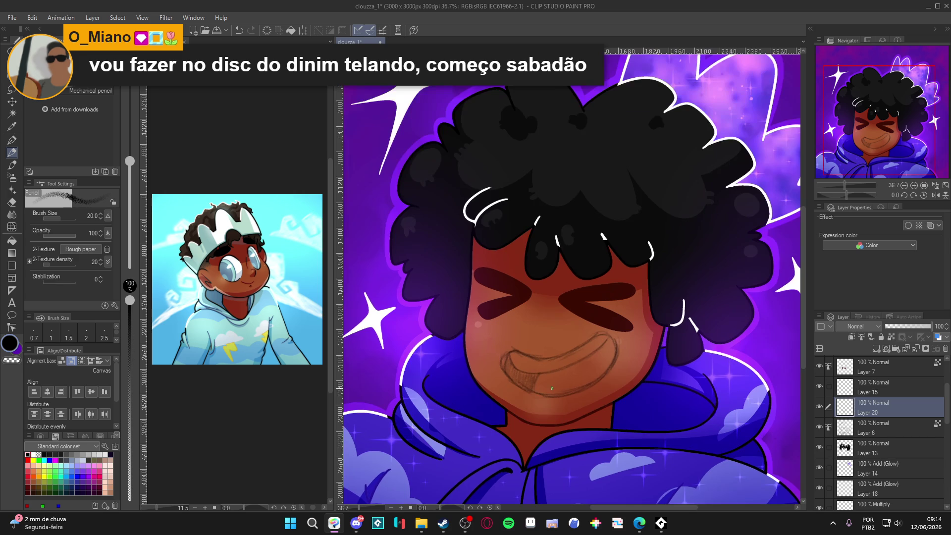
pyautogui.press('p')
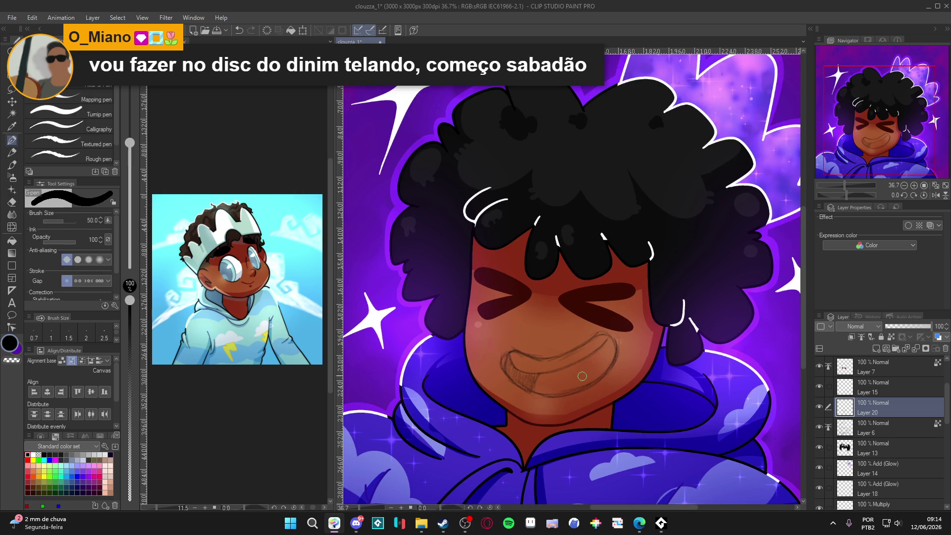
pyautogui.keyDown('alt'); pyautogui.click(617, 319); pyautogui.keyUp('alt')
pyautogui.press('[')
pyautogui.press('[')
pyautogui.press('[')
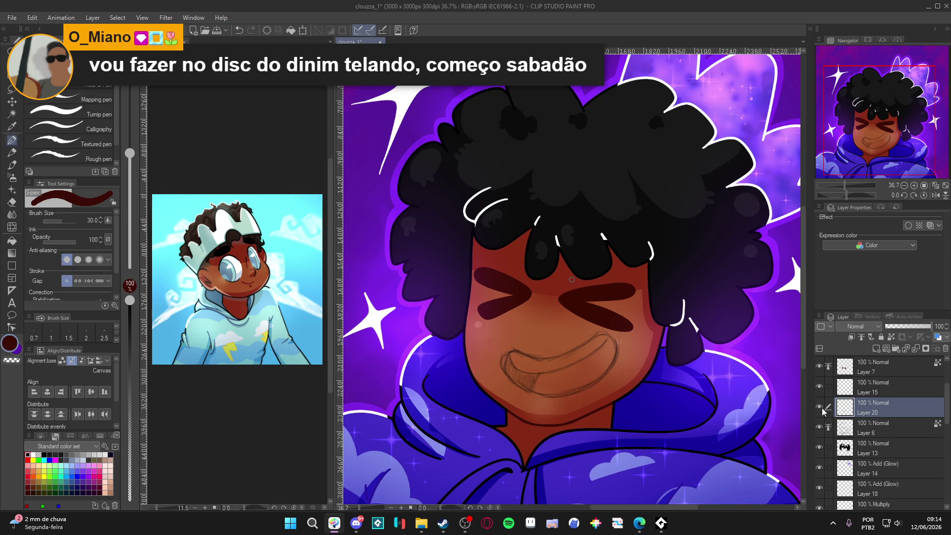
pyautogui.moveTo(905, 330); pyautogui.dragTo(886, 329)
pyautogui.hotkey('ctrl', 'shift', 'n')
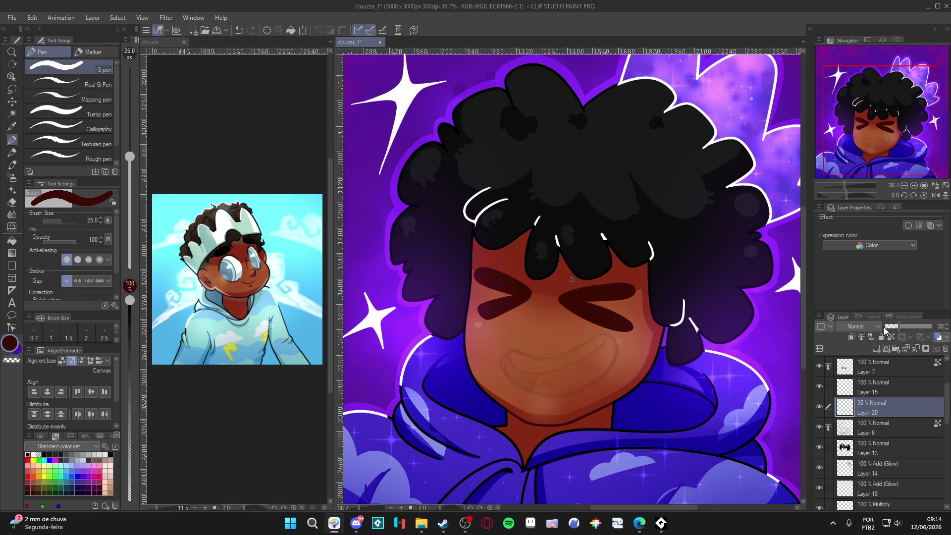
# Ink the smile's upper curve and lower lip at brush size 10 on a rotated canvas.
pyautogui.scroll(2, 553, 319)
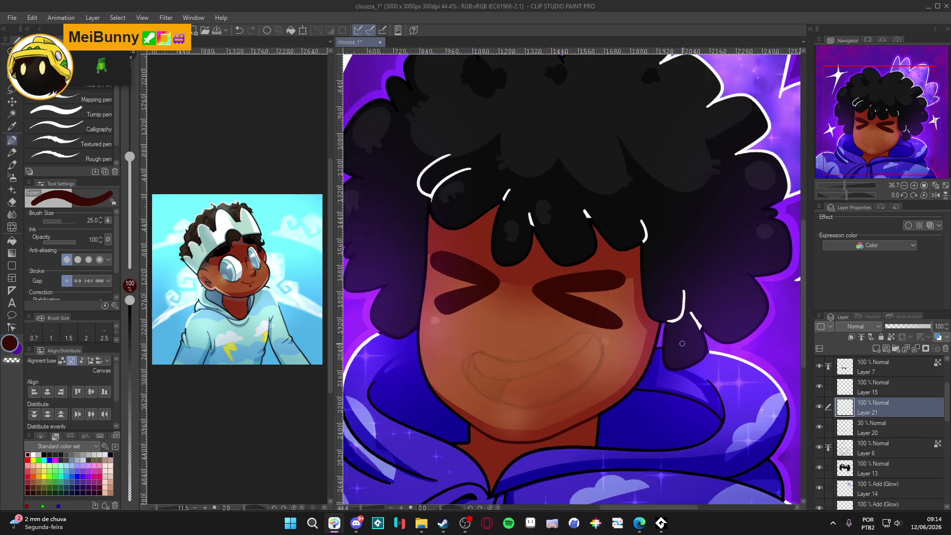
pyautogui.press('[')
pyautogui.press('[')
pyautogui.press('[')
pyautogui.moveTo(676, 381); pyautogui.dragTo(649, 427)
pyautogui.hotkey('ctrl', 'z')
pyautogui.moveTo(676, 391); pyautogui.dragTo(685, 361)
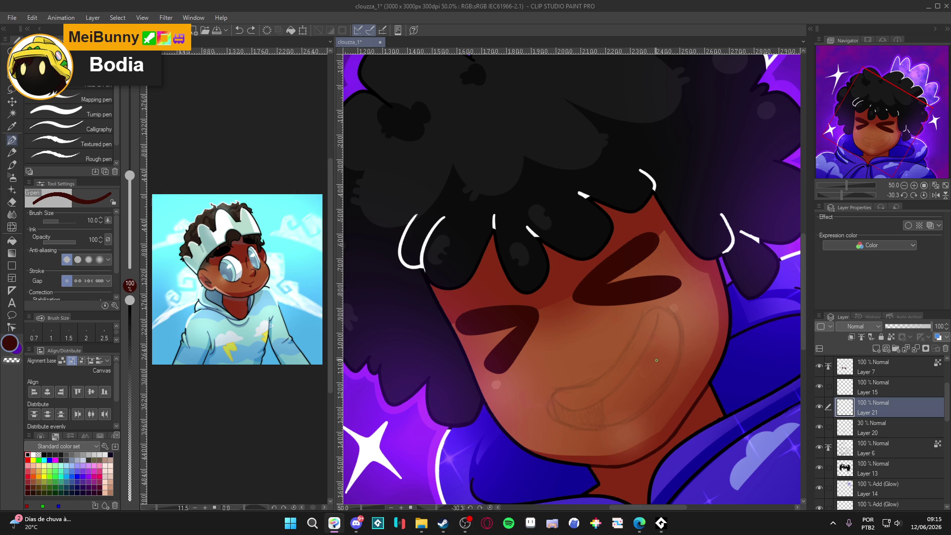
pyautogui.moveTo(580, 411); pyautogui.dragTo(587, 431)
pyautogui.moveTo(552, 396)
pyautogui.mouseDown()
pyautogui.moveTo(562, 406)
pyautogui.moveTo(620, 391)
pyautogui.moveTo(671, 308)
pyautogui.mouseUp()
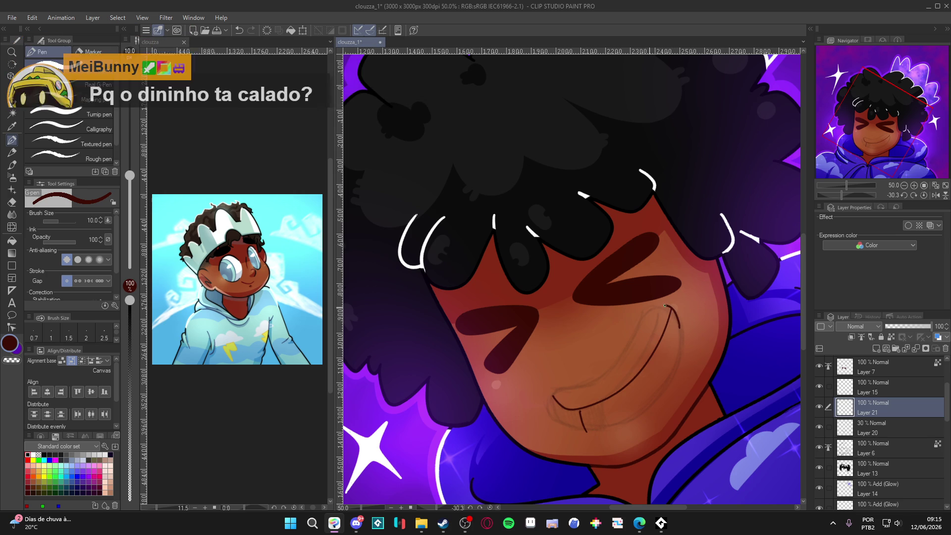
pyautogui.moveTo(591, 381)
pyautogui.mouseDown()
pyautogui.moveTo(551, 406)
pyautogui.moveTo(594, 427)
pyautogui.moveTo(669, 381)
pyautogui.moveTo(676, 320)
pyautogui.moveTo(684, 386)
pyautogui.moveTo(674, 448)
pyautogui.mouseUp()
pyautogui.press('r')
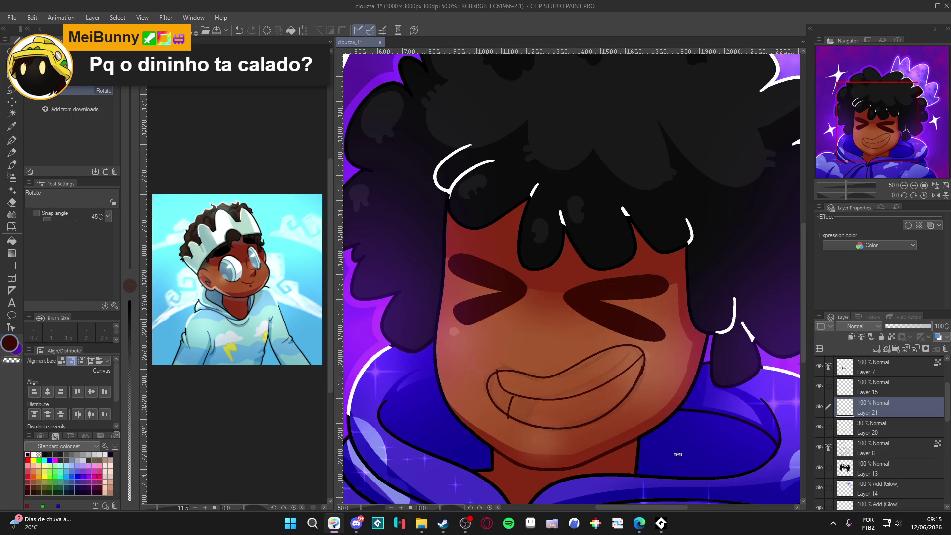
# Undo the inked smile lines, toggle Layer 20 to check the face, then switch to Edge.
pyautogui.hotkey('ctrl', 'z')
pyautogui.hotkey('ctrl', 'z')
pyautogui.hotkey('ctrl', 'z')
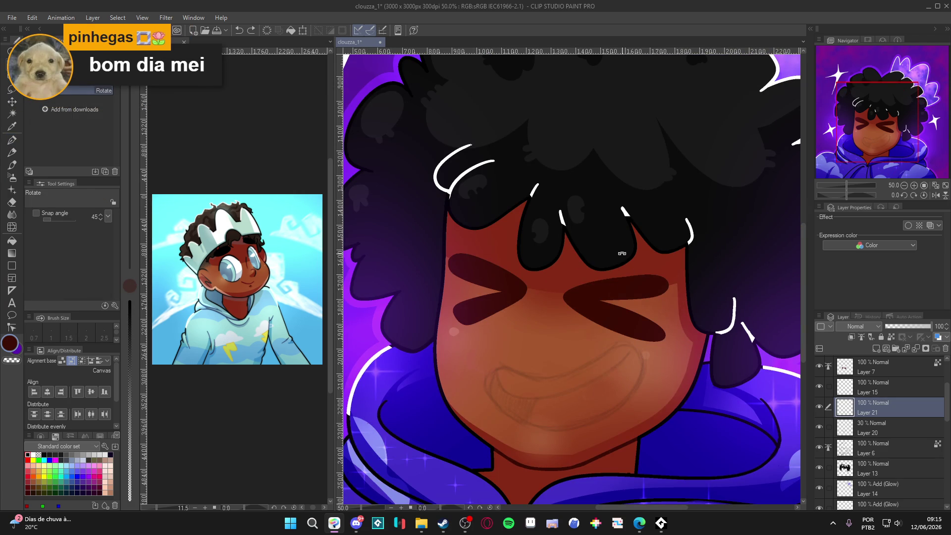
pyautogui.scroll(-3, 566, 342)
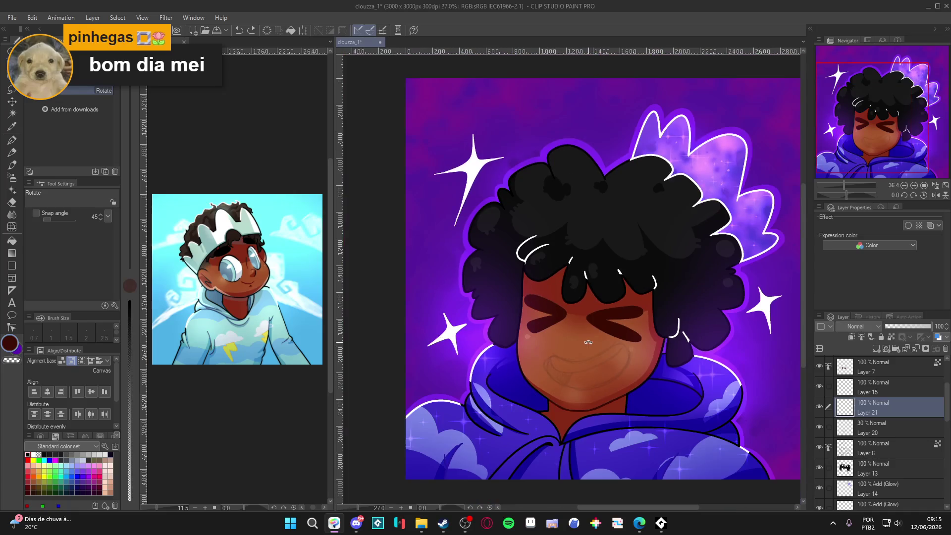
pyautogui.scroll(1, 567, 342)
pyautogui.scroll(-1, 567, 342)
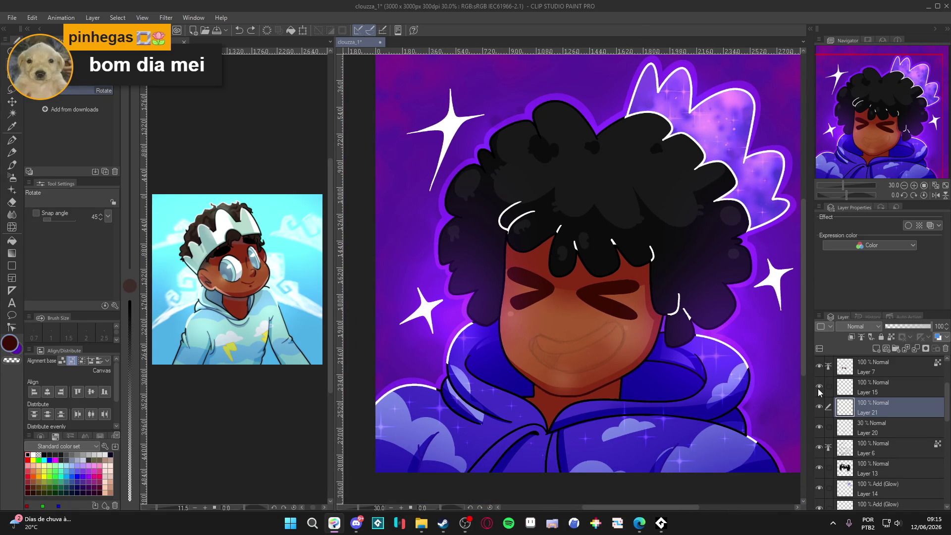
pyautogui.click(819, 427)
pyautogui.click(819, 429)
pyautogui.hotkey('alt', 'Tab')
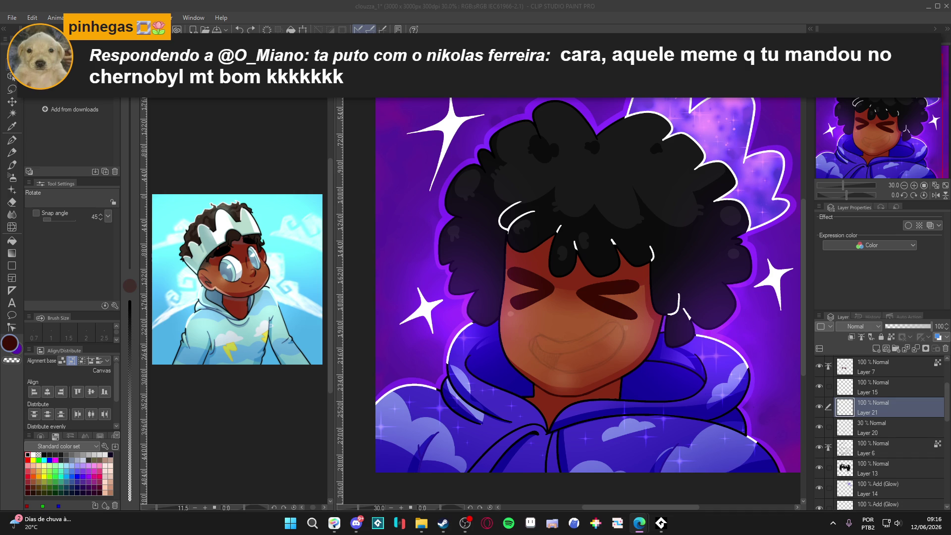
# Ink the smile line across the cheek and the mouth's left and lower edges, rotating the view.
pyautogui.scroll(4, 570, 340)
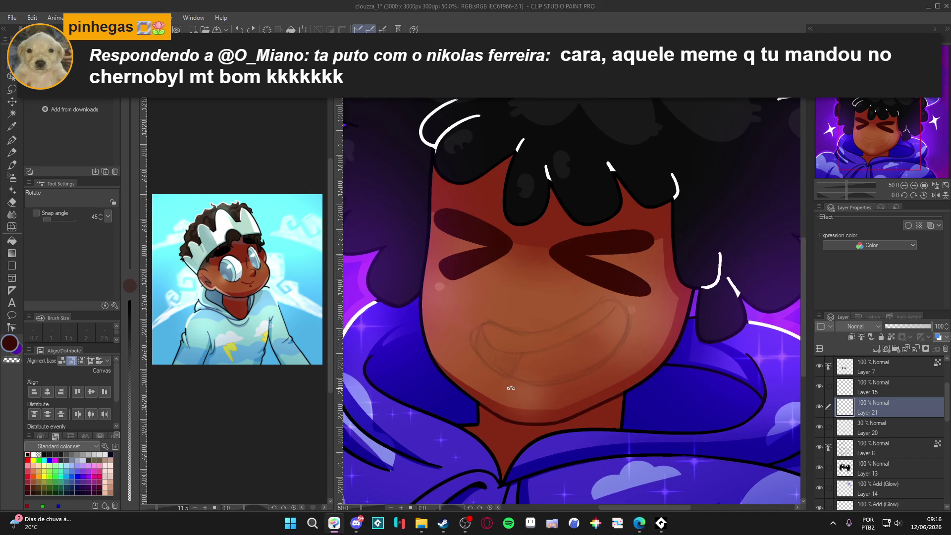
pyautogui.press('p')
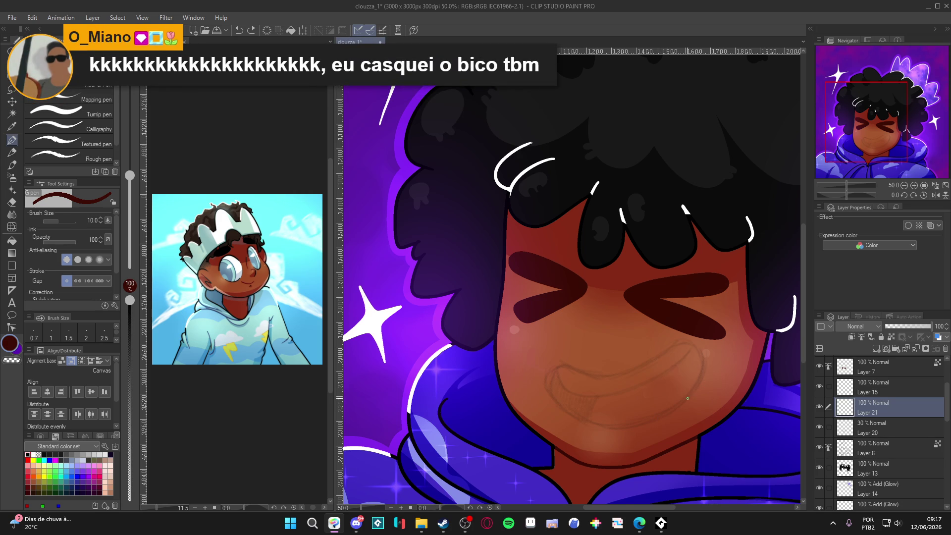
pyautogui.moveTo(694, 342); pyautogui.dragTo(613, 374)
pyautogui.moveTo(549, 381); pyautogui.dragTo(554, 404)
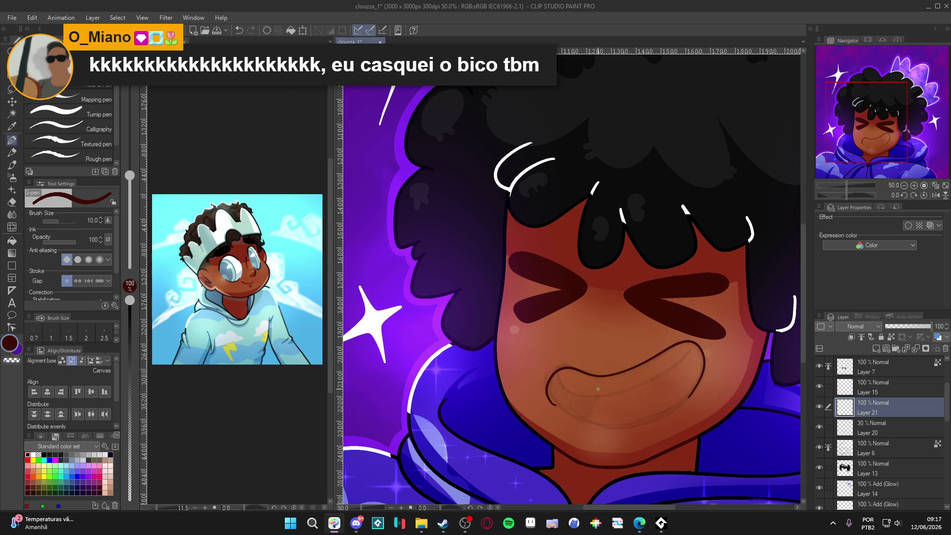
pyautogui.moveTo(581, 410)
pyautogui.mouseDown()
pyautogui.moveTo(546, 409)
pyautogui.moveTo(476, 370)
pyautogui.moveTo(440, 368)
pyautogui.moveTo(465, 368)
pyautogui.mouseUp()
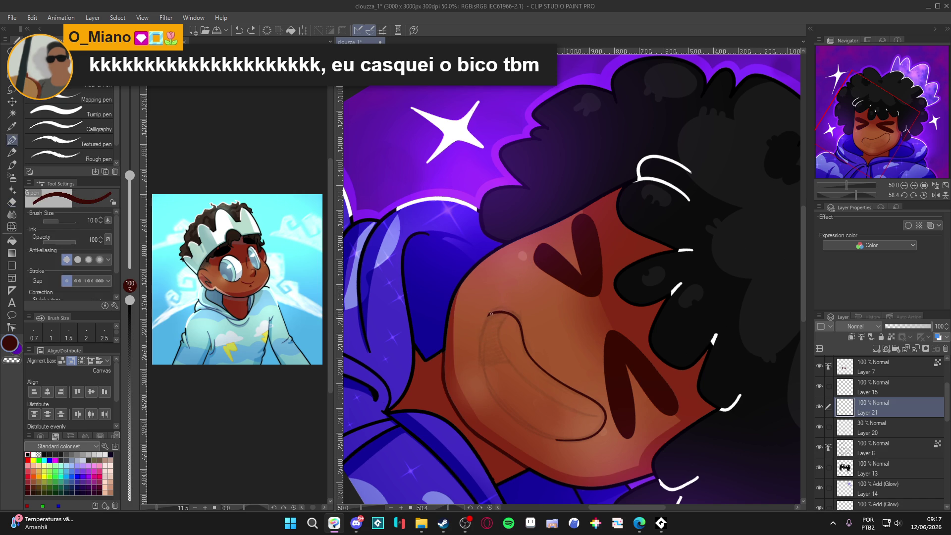
pyautogui.moveTo(480, 335)
pyautogui.mouseDown()
pyautogui.moveTo(484, 378)
pyautogui.moveTo(513, 413)
pyautogui.moveTo(550, 436)
pyautogui.moveTo(629, 430)
pyautogui.moveTo(719, 213)
pyautogui.mouseUp()
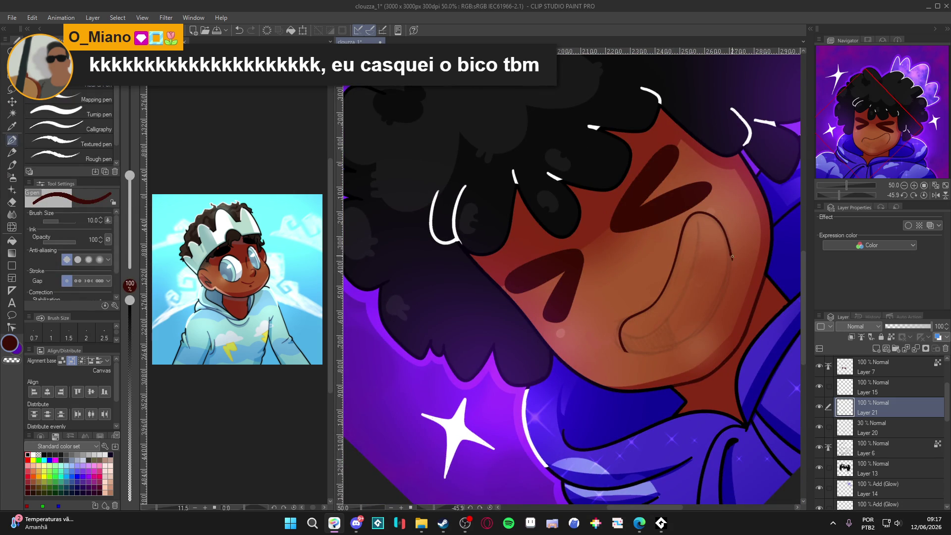
pyautogui.moveTo(730, 256)
pyautogui.mouseDown()
pyautogui.moveTo(711, 325)
pyautogui.moveTo(669, 354)
pyautogui.moveTo(635, 357)
pyautogui.moveTo(622, 331)
pyautogui.mouseUp()
# Reset the canvas rotation upright, select the mouth area by colour and clear it.
pyautogui.press('c')
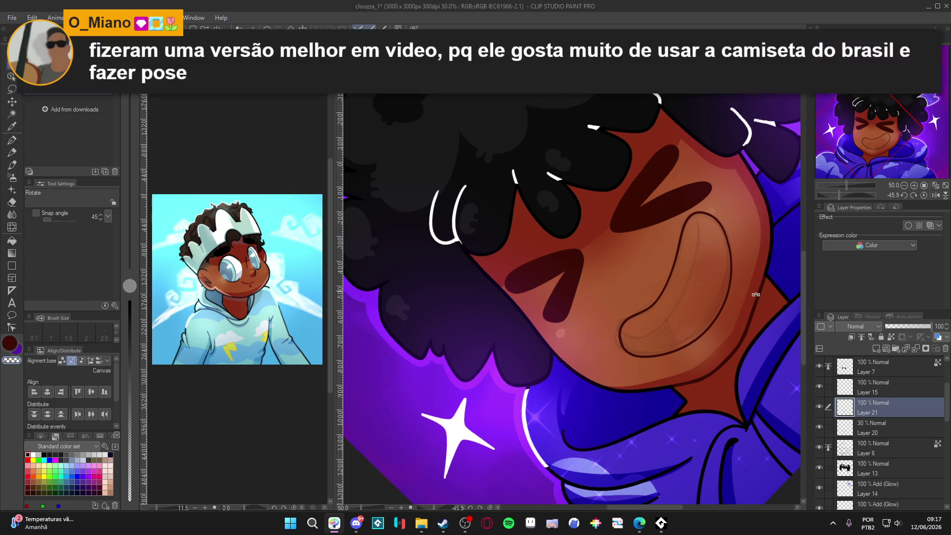
pyautogui.press('@')
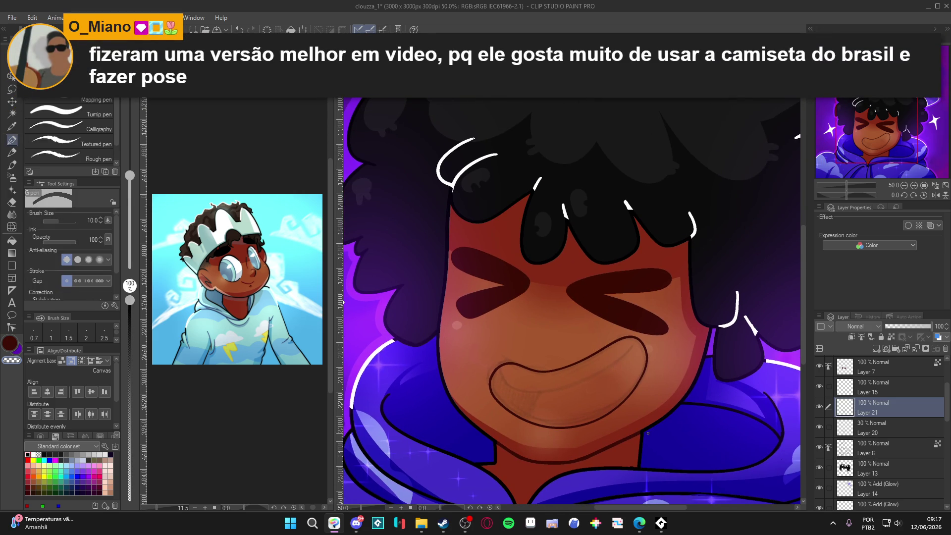
pyautogui.press('w')
pyautogui.click(621, 386)
pyautogui.hotkey('ctrl', 'h')
pyautogui.press('p')
# Draw the tongue line inside the mouth at a 57-degree tilt and undo the stray tooth line.
pyautogui.press('r')
pyautogui.moveTo(498, 375); pyautogui.dragTo(471, 278)
pyautogui.press('p')
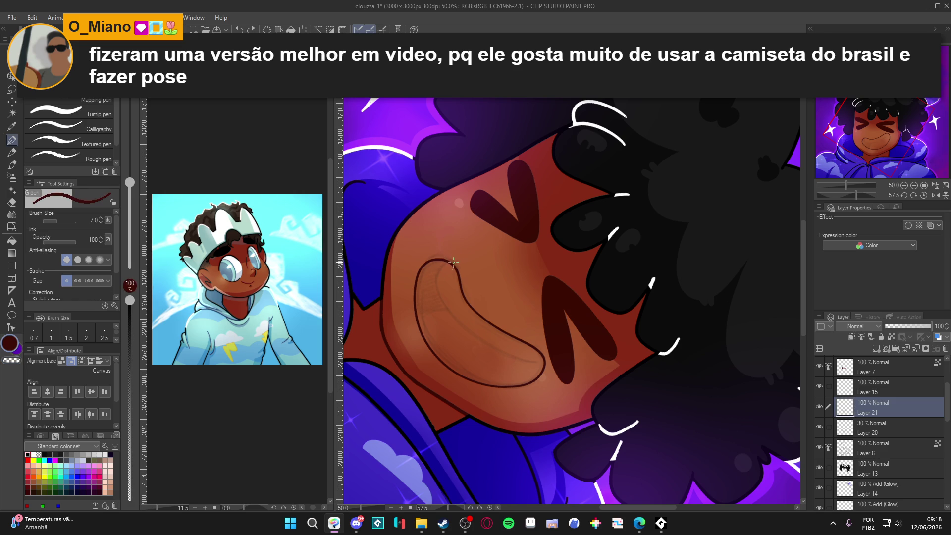
pyautogui.moveTo(437, 286)
pyautogui.mouseDown()
pyautogui.moveTo(474, 348)
pyautogui.moveTo(649, 400)
pyautogui.mouseUp()
pyautogui.press('w')
pyautogui.click(647, 399)
pyautogui.hotkey('ctrl', 'h')
pyautogui.press('p')
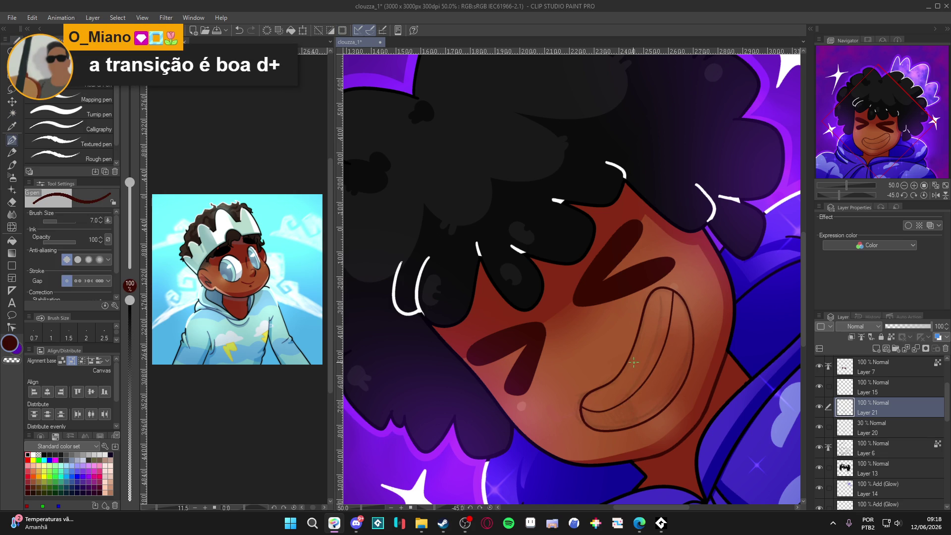
pyautogui.moveTo(630, 397); pyautogui.dragTo(608, 429)
pyautogui.hotkey('ctrl', 'z')
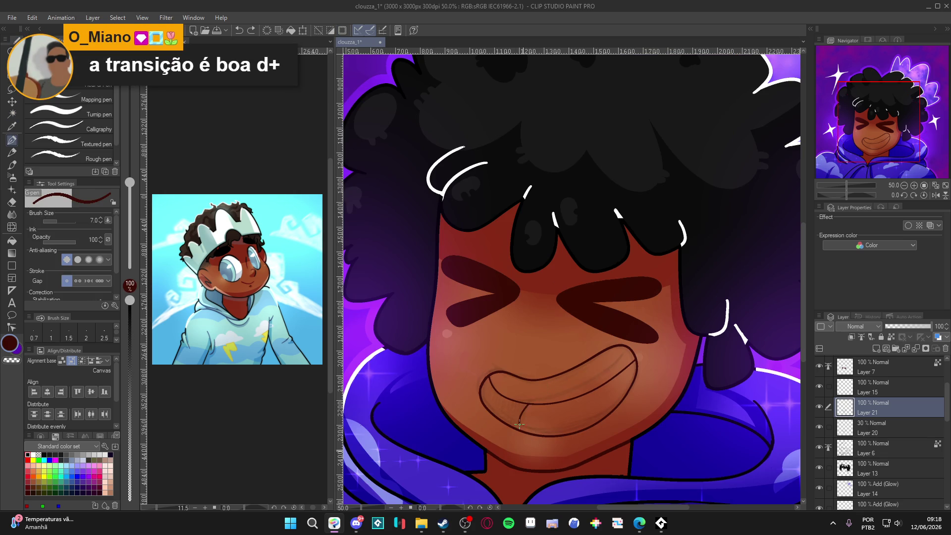
# Fill the mouth interior dark maroon, then on Layer 8 eyedrop the hoodie blue (H 245, S 93, V 64).
pyautogui.press('g')
pyautogui.click(549, 413)
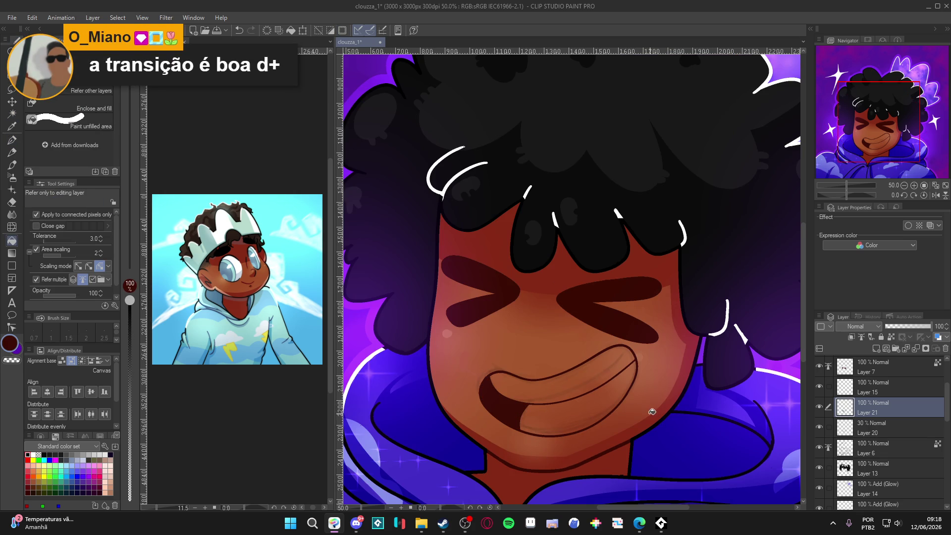
pyautogui.scroll(-5, 902, 458)
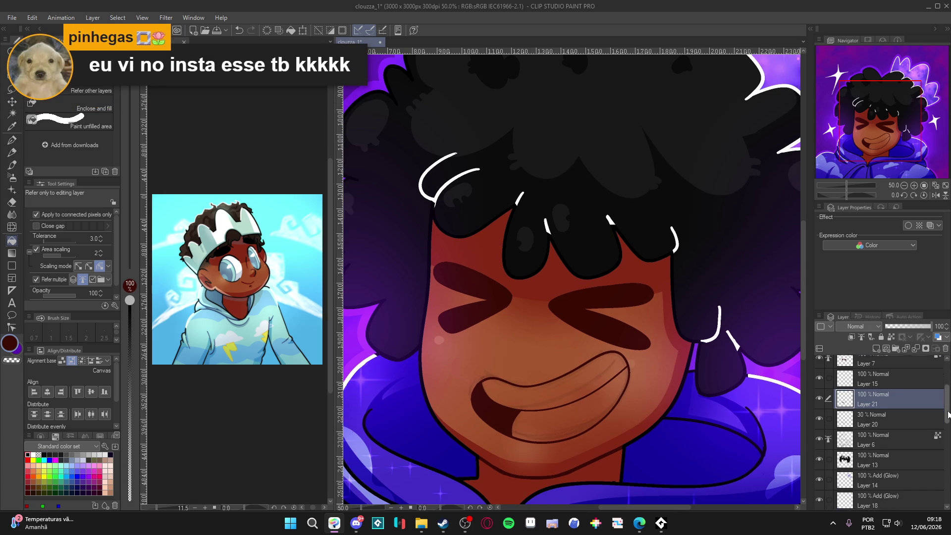
pyautogui.click(892, 439)
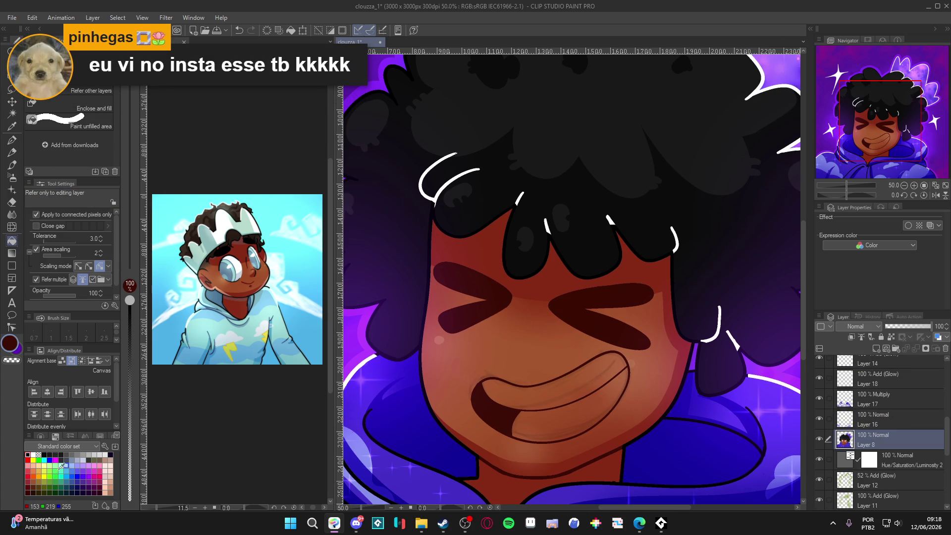
pyautogui.keyDown('alt'); pyautogui.click(687, 397); pyautogui.keyUp('alt')
# Set a light lavender drawing colour in Color settings and fill an area of the face with it.
pyautogui.click(8, 347)
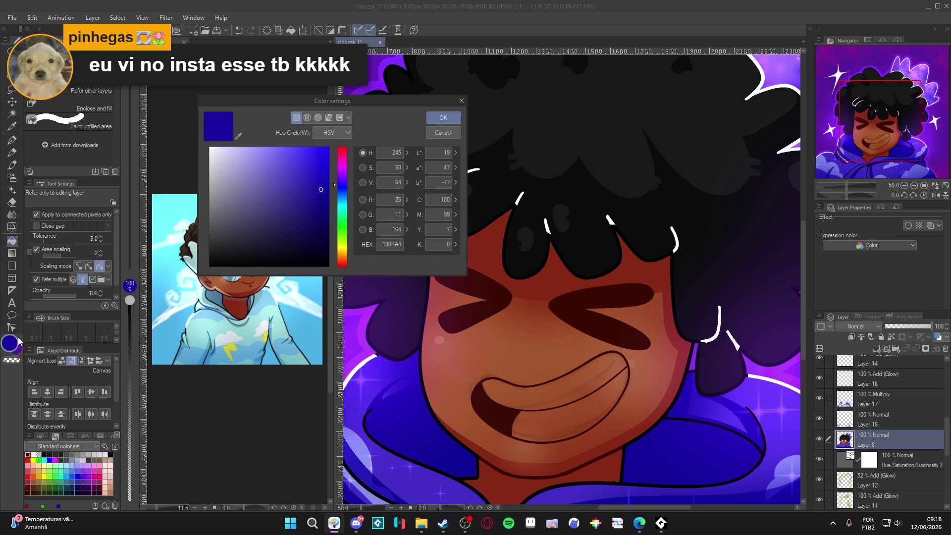
pyautogui.click(232, 161)
pyautogui.click(443, 117)
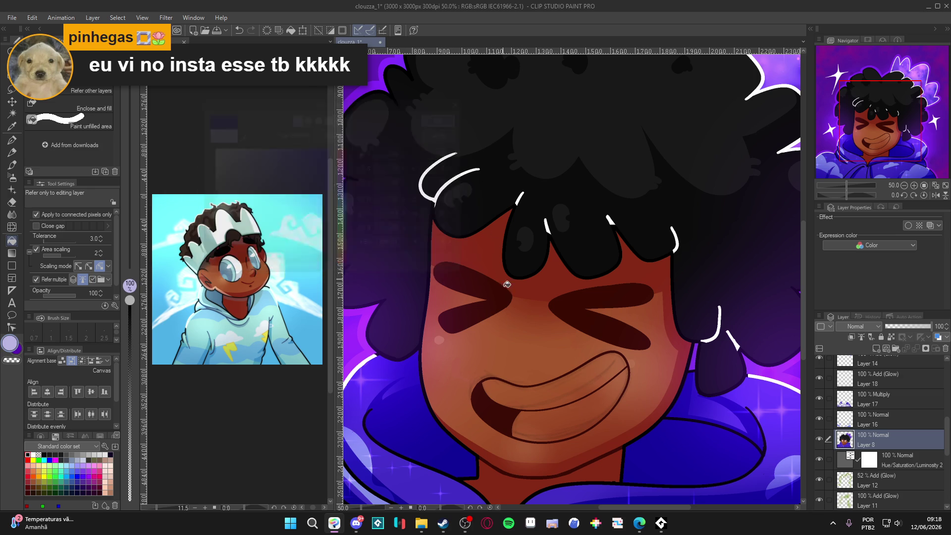
pyautogui.click(554, 399)
# Undo the accidental face fill and set Layer 21 as the reference layer.
pyautogui.hotkey('ctrl', 'z')
pyautogui.scroll(3, 931, 406)
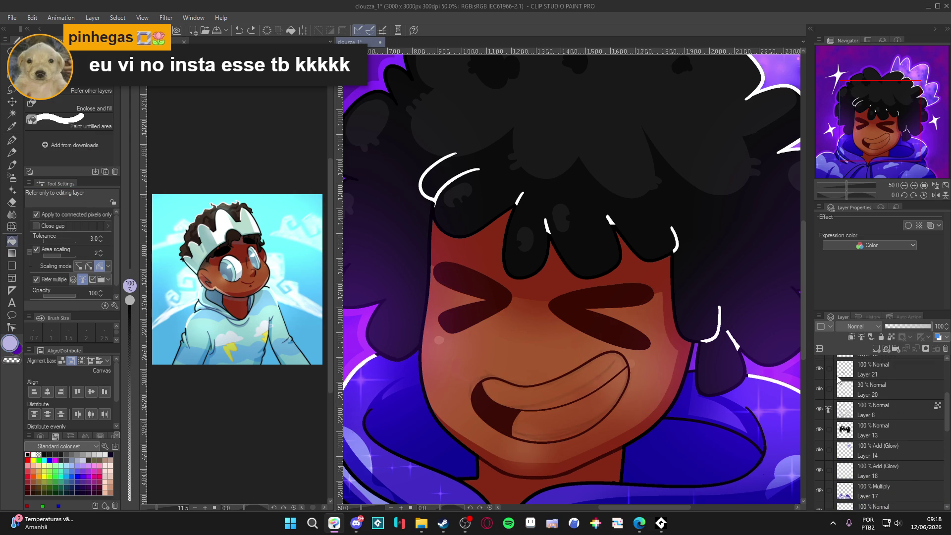
pyautogui.click(862, 373)
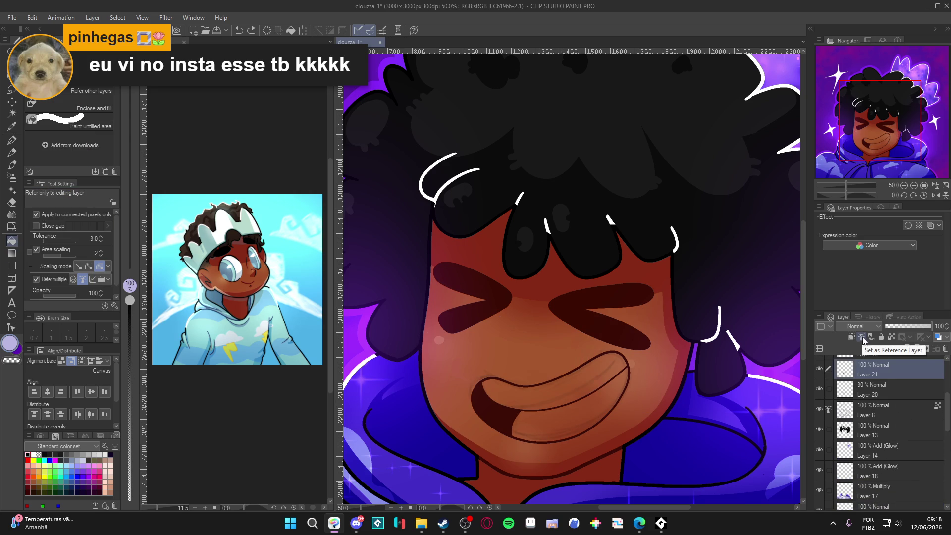
pyautogui.keyDown('ctrl'); pyautogui.click(887, 407); pyautogui.keyUp('ctrl')
pyautogui.scroll(3, 887, 406)
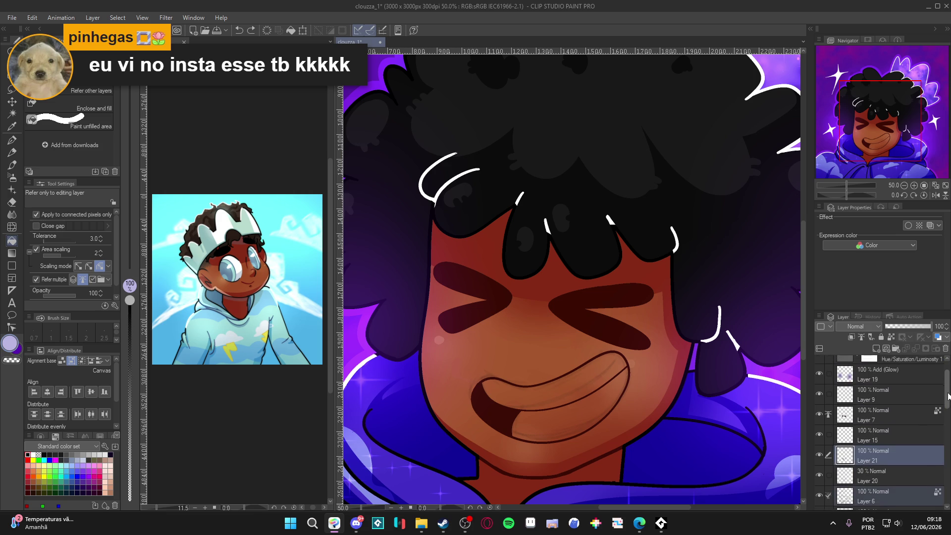
pyautogui.keyDown('ctrl'); pyautogui.click(880, 419); pyautogui.keyUp('ctrl')
pyautogui.click(861, 337)
# Check Layer 16's contents, then add a new Layer 22 above Layer 14.
pyautogui.scroll(-5, 886, 436)
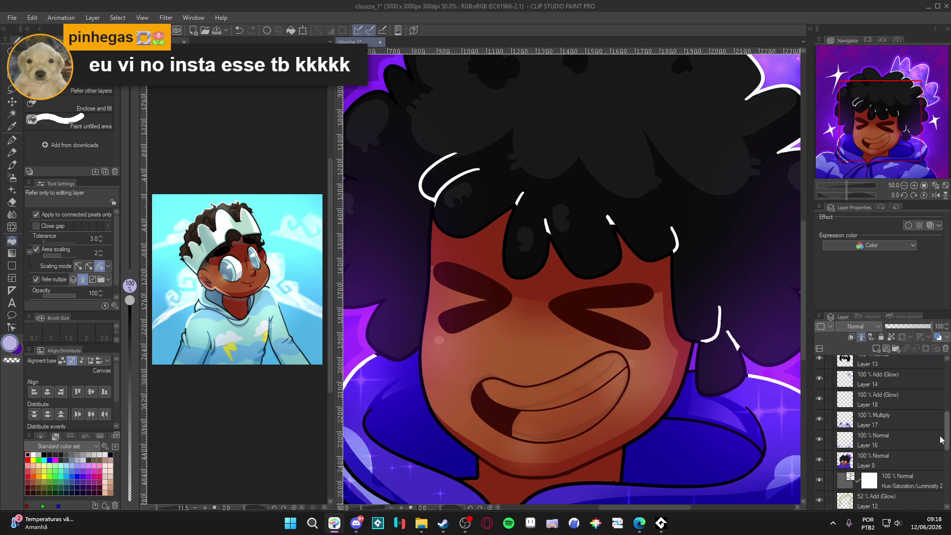
pyautogui.moveTo(947, 433); pyautogui.dragTo(949, 418)
pyautogui.scroll(-2, 882, 436)
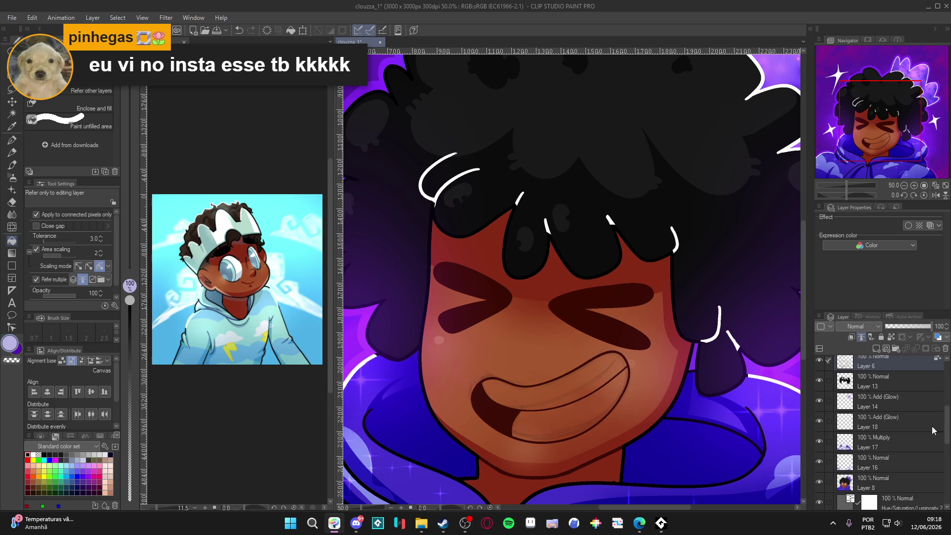
pyautogui.click(820, 462)
pyautogui.click(820, 462)
pyautogui.click(864, 406)
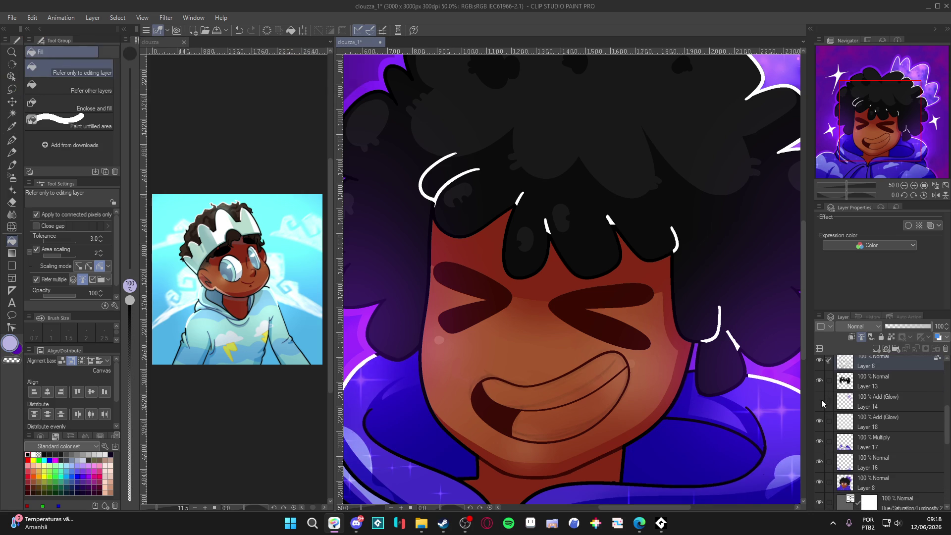
pyautogui.hotkey('ctrl', 'shift', 'n')
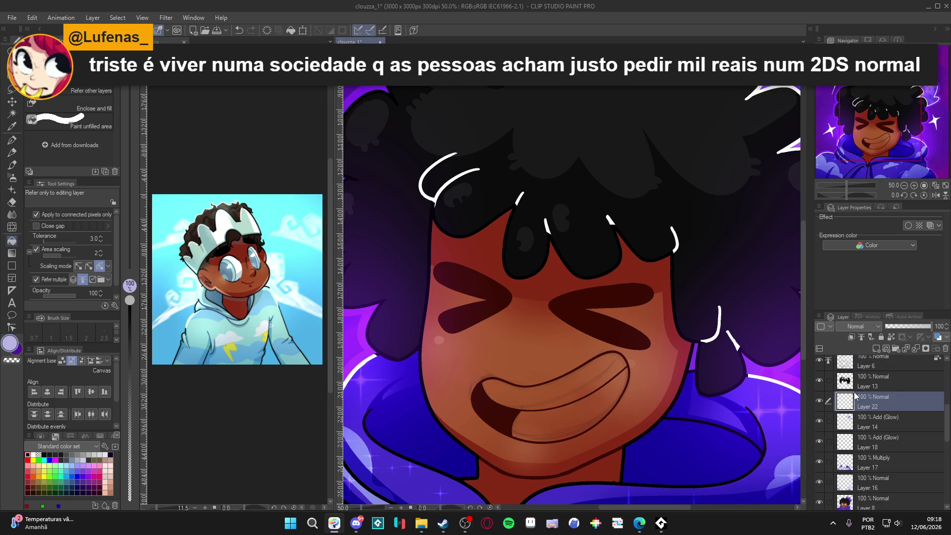
# Fill the teeth light lavender on Layer 22 and change the drawing colour to paler lavender D2D0EF.
pyautogui.click(578, 386)
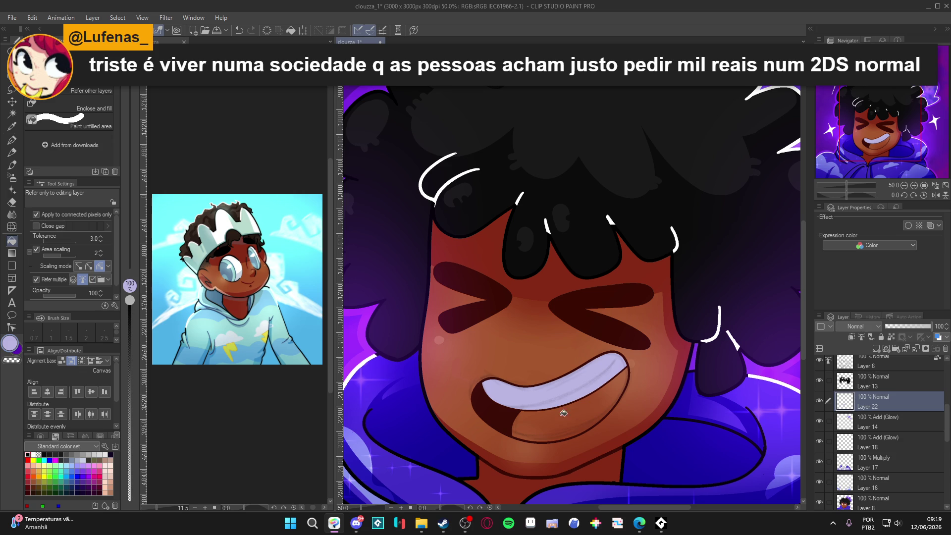
pyautogui.click(8, 344)
pyautogui.click(224, 154)
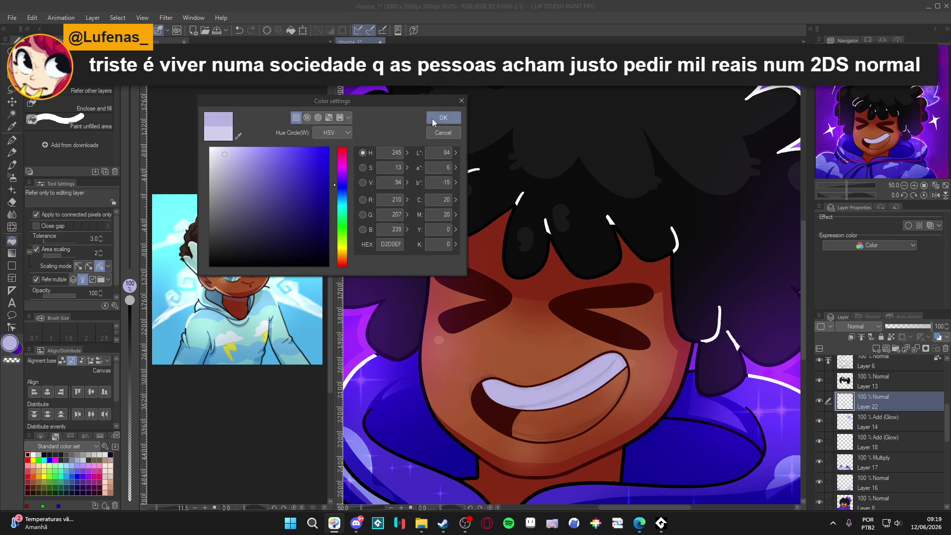
pyautogui.click(430, 119)
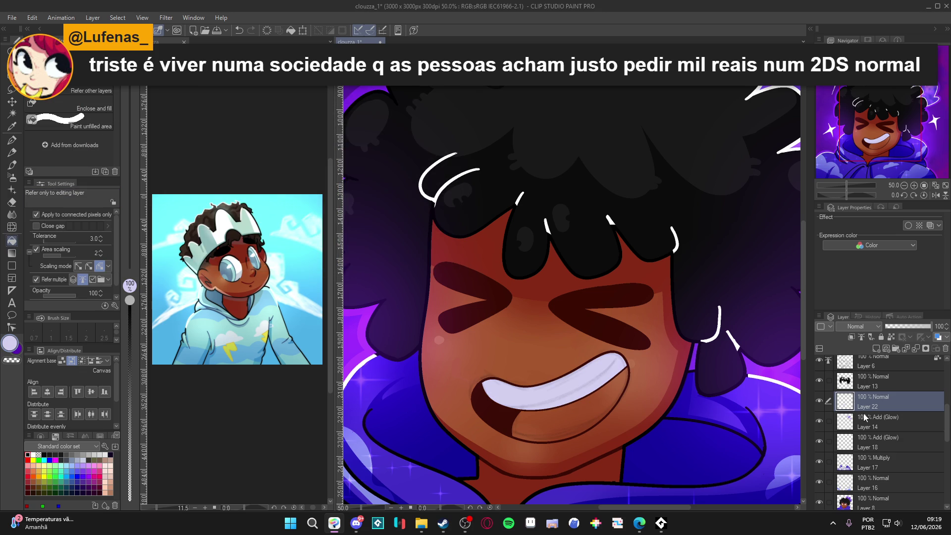
# Compare layers by toggling visibility, then try a dark magenta mouth fill on Layer 8 and undo it.
pyautogui.scroll(3, 842, 426)
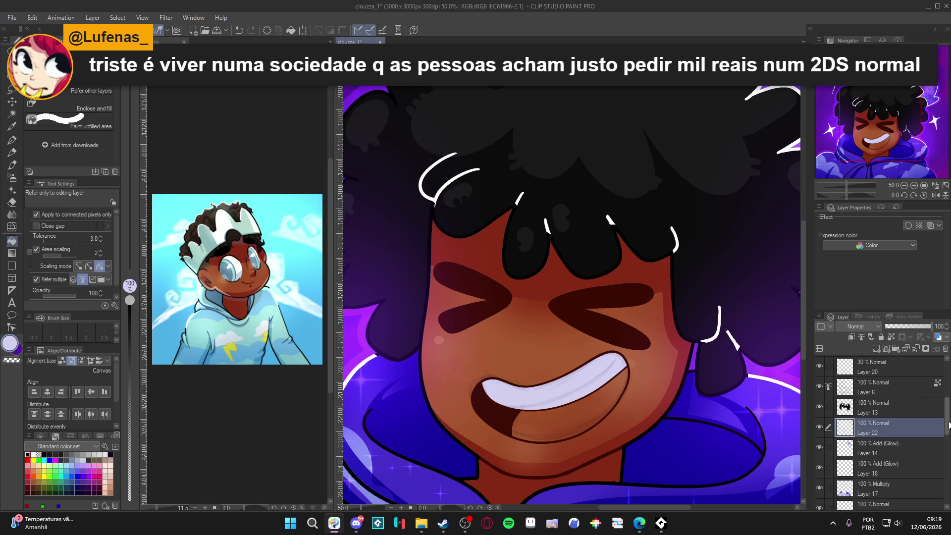
pyautogui.click(824, 398)
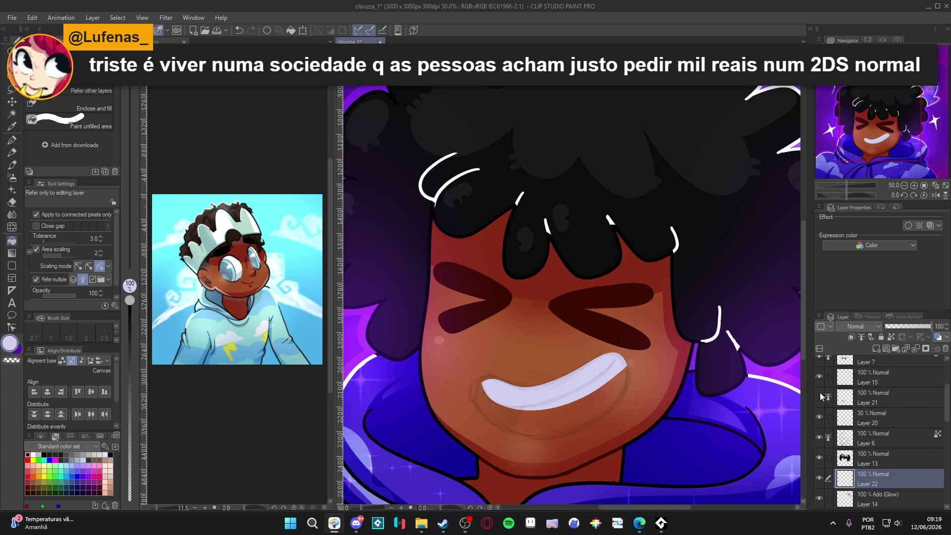
pyautogui.click(820, 397)
pyautogui.click(820, 417)
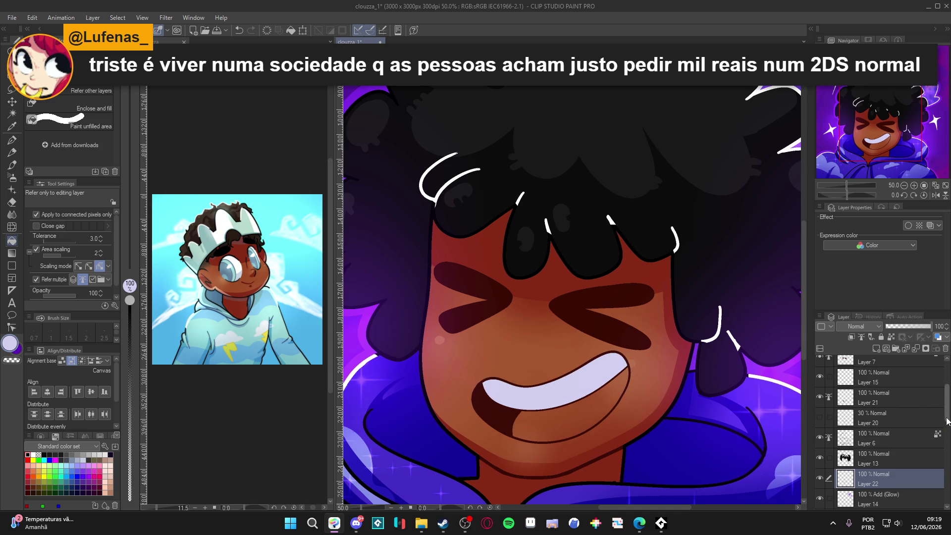
pyautogui.scroll(-5, 886, 436)
pyautogui.click(885, 458)
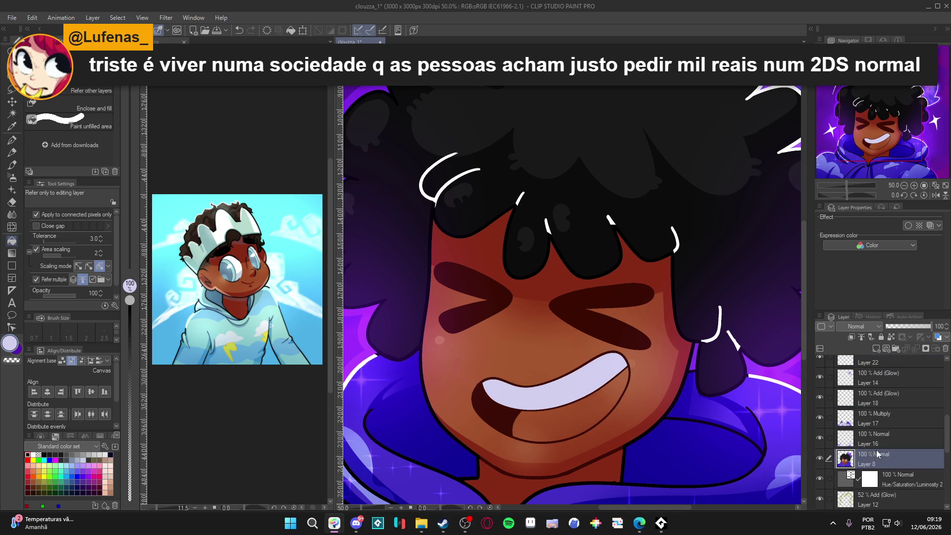
pyautogui.click(100, 482)
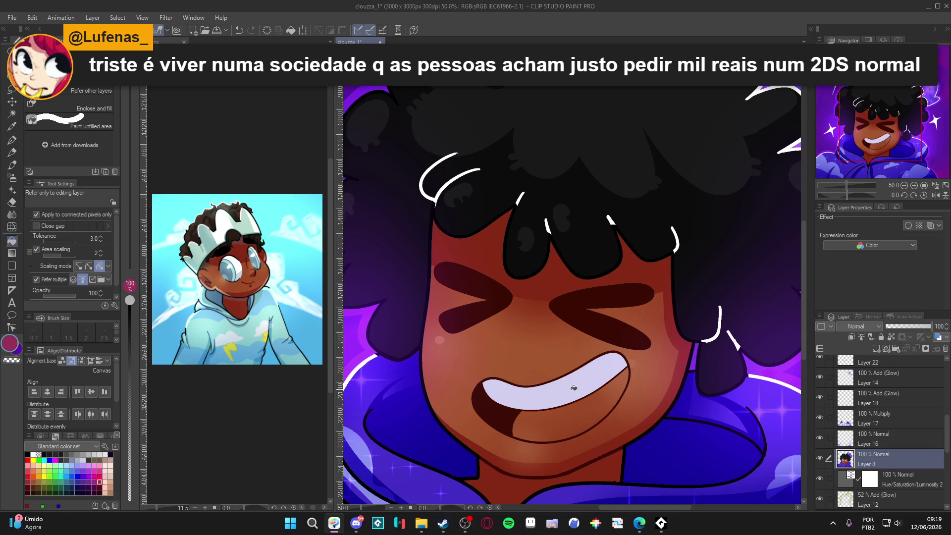
pyautogui.click(573, 408)
pyautogui.hotkey('ctrl', 'z')
# Fill the mouth interior below the teeth pink on Layer 22, briefly selecting it before deselecting.
pyautogui.scroll(2, 882, 431)
pyautogui.click(820, 441)
pyautogui.click(820, 440)
pyautogui.click(820, 400)
pyautogui.click(820, 399)
pyautogui.click(874, 401)
pyautogui.click(592, 412)
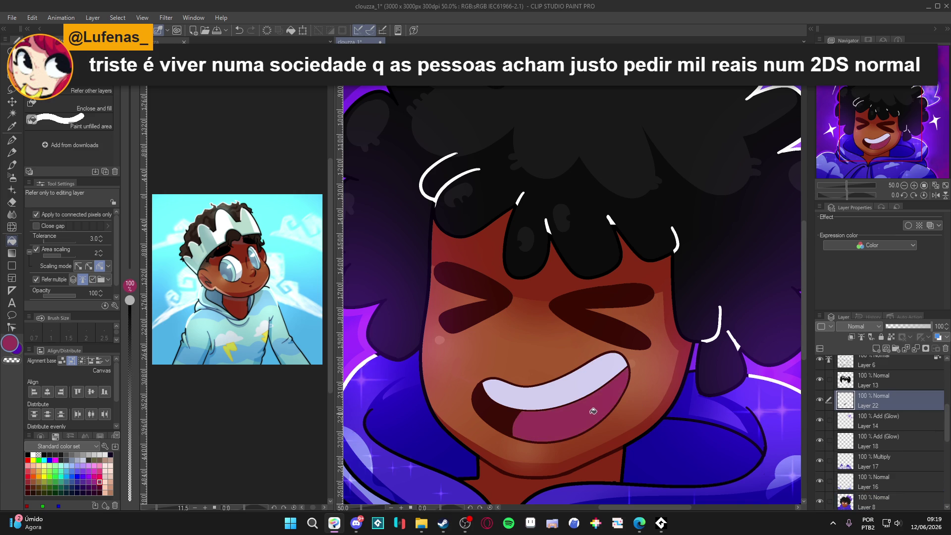
pyautogui.press('w')
pyautogui.click(616, 400)
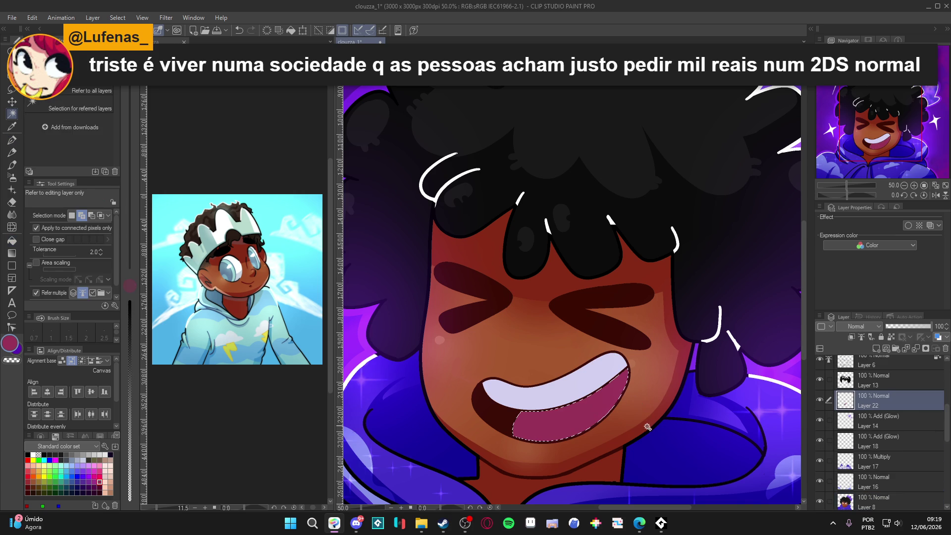
pyautogui.hotkey('ctrl', 'd')
pyautogui.press('p')
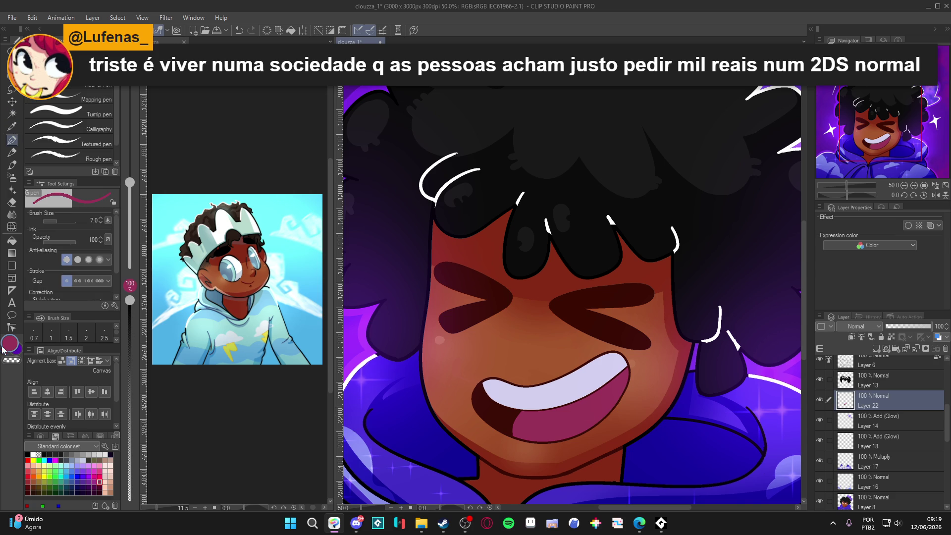
pyautogui.doubleClick(8, 345)
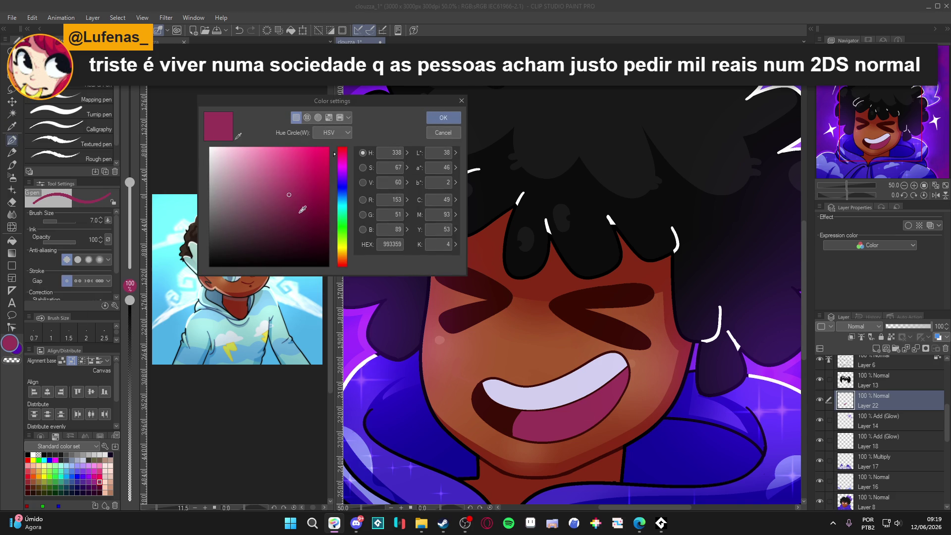
# Set the drawing colour to deep magenta 6F1838 and the pen size to 40, briefly trying the airbrush at 500.
pyautogui.click(302, 215)
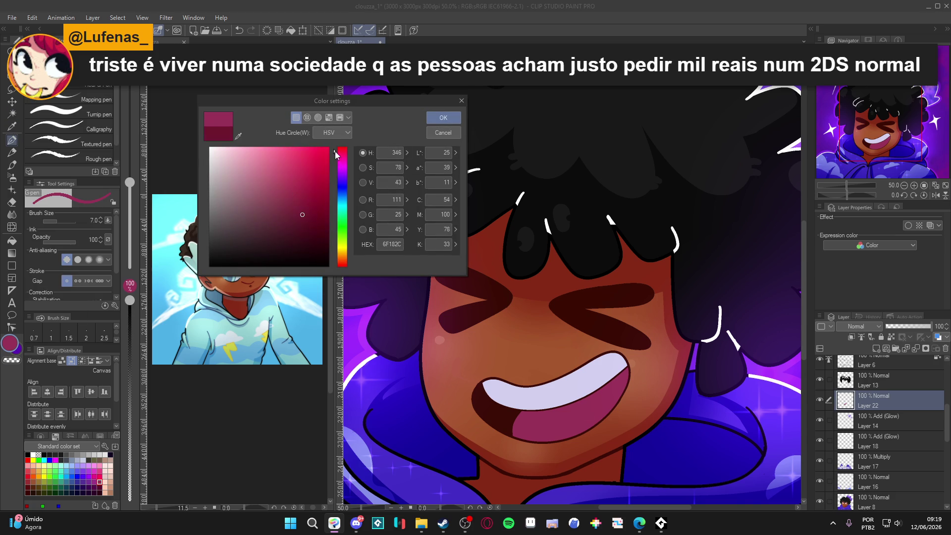
pyautogui.click(443, 118)
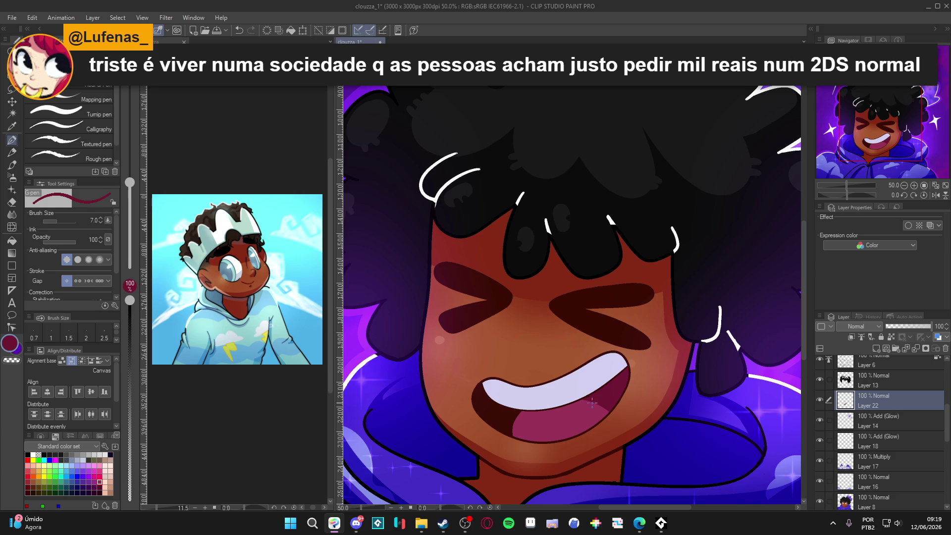
pyautogui.press(']')
pyautogui.press(']')
pyautogui.press(']')
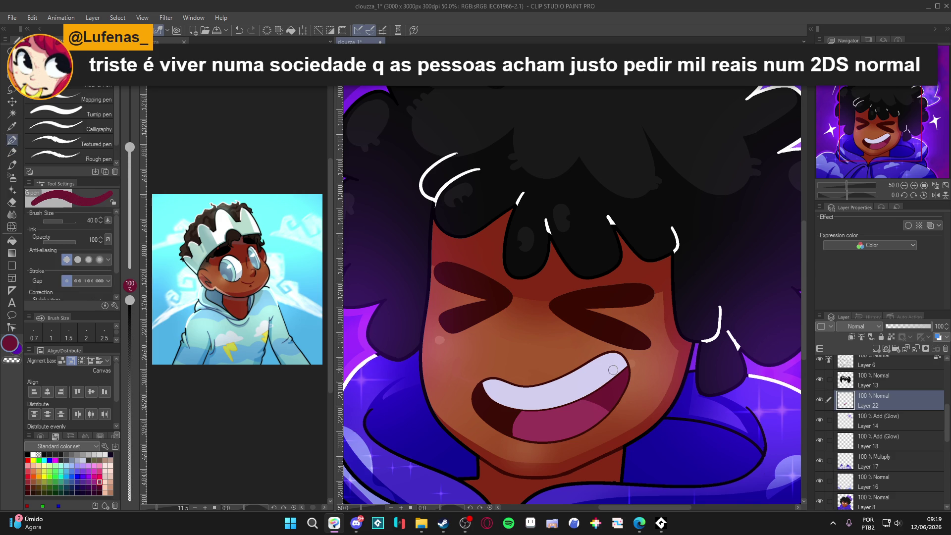
pyautogui.press('b')
pyautogui.press(']')
pyautogui.press(']')
pyautogui.press(']')
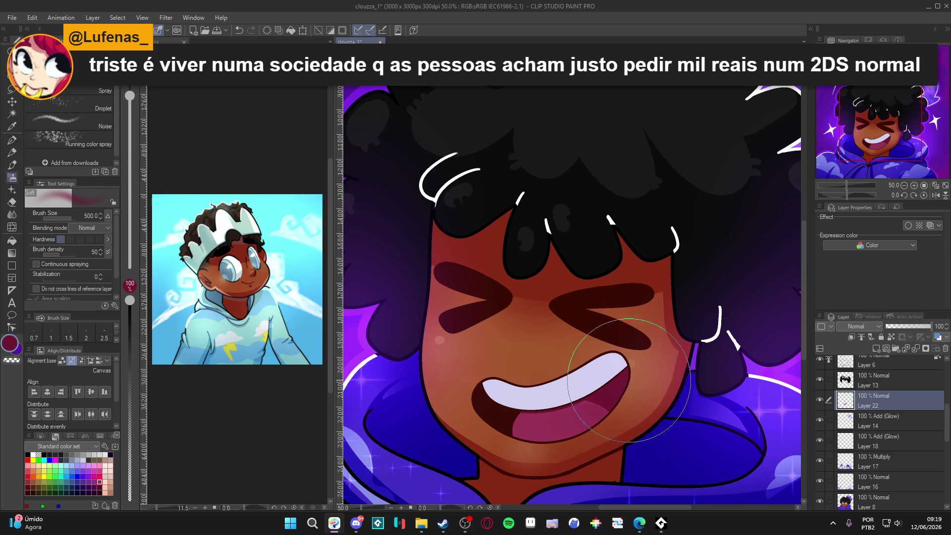
pyautogui.press('p')
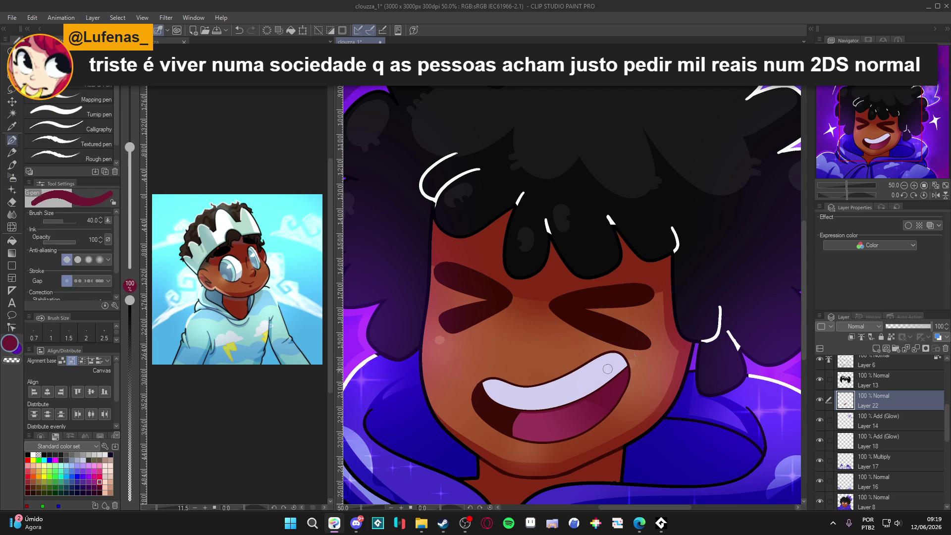
# Eyedrop the teeth's pale lavender and darken it in Color settings for tooth shading.
pyautogui.keyDown('alt'); pyautogui.click(580, 391); pyautogui.keyUp('alt')
pyautogui.doubleClick(9, 349)
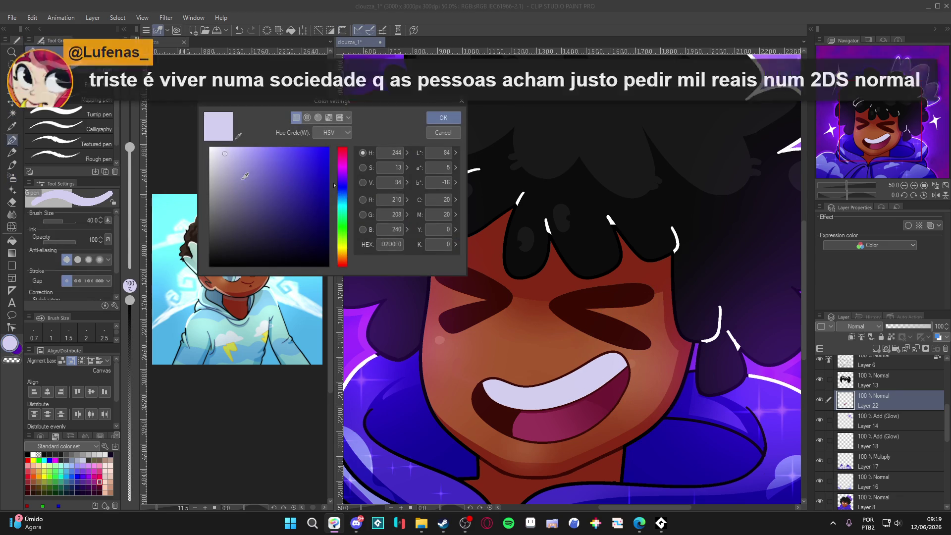
pyautogui.moveTo(231, 167); pyautogui.dragTo(237, 158)
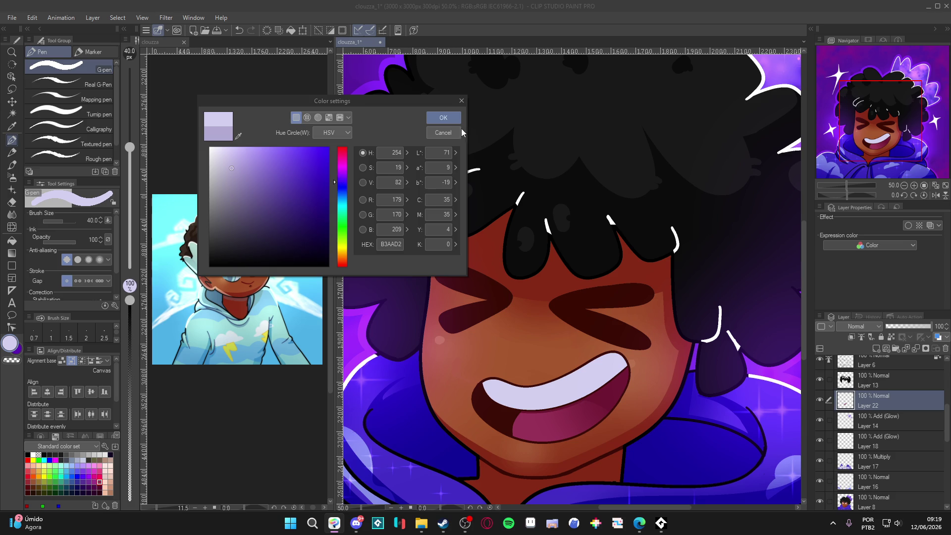
pyautogui.click(443, 117)
# Shade the tooth edge in darker lavender on a rotated canvas, then view the whole portrait upright.
pyautogui.moveTo(593, 243); pyautogui.dragTo(606, 298)
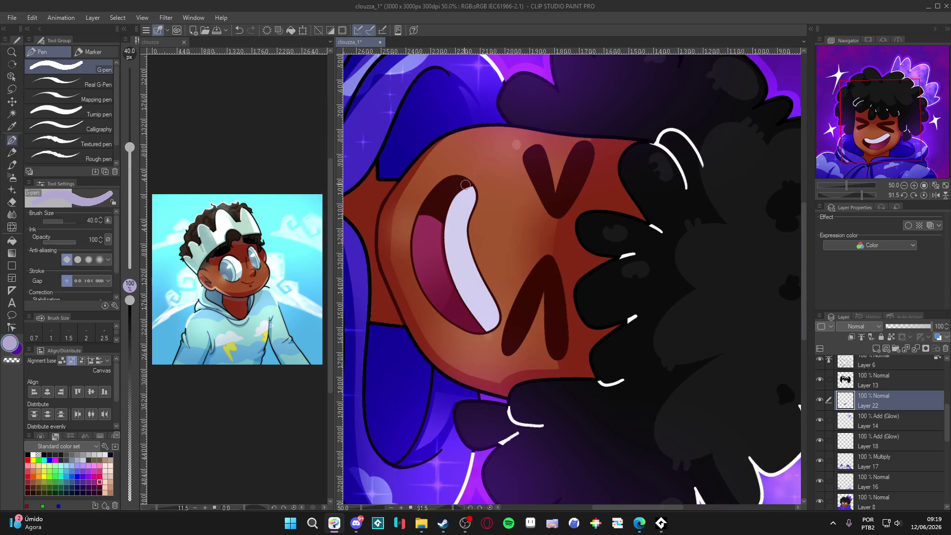
pyautogui.moveTo(474, 192)
pyautogui.mouseDown()
pyautogui.moveTo(472, 232)
pyautogui.moveTo(494, 321)
pyautogui.mouseUp()
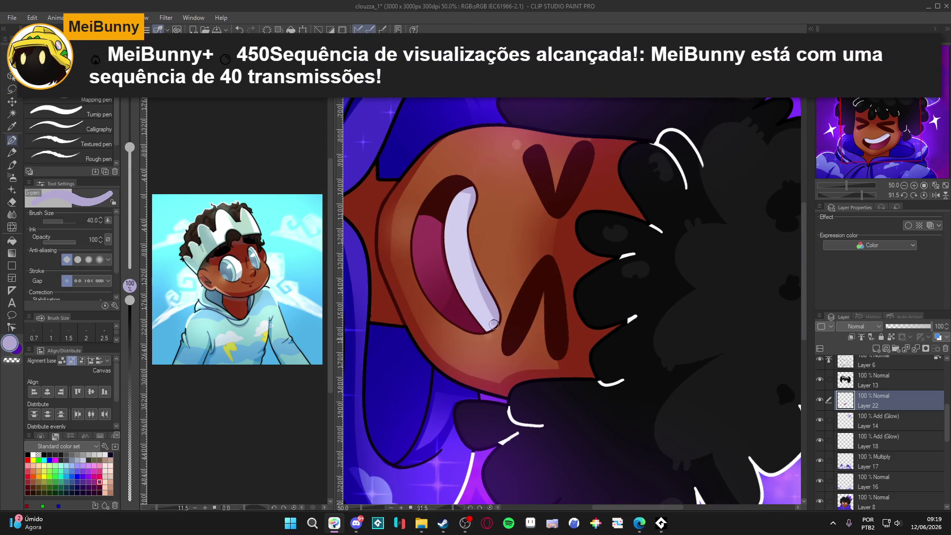
pyautogui.moveTo(495, 315)
pyautogui.mouseDown()
pyautogui.moveTo(614, 342)
pyautogui.moveTo(644, 376)
pyautogui.moveTo(654, 370)
pyautogui.mouseUp()
pyautogui.moveTo(639, 403); pyautogui.dragTo(626, 381)
pyautogui.scroll(-4, 626, 380)
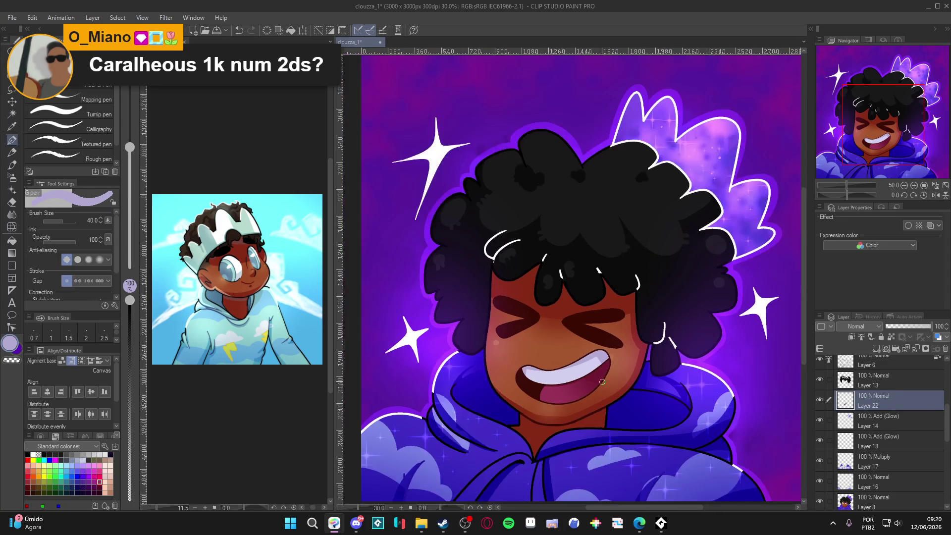
pyautogui.scroll(1, 595, 381)
pyautogui.scroll(-1, 572, 384)
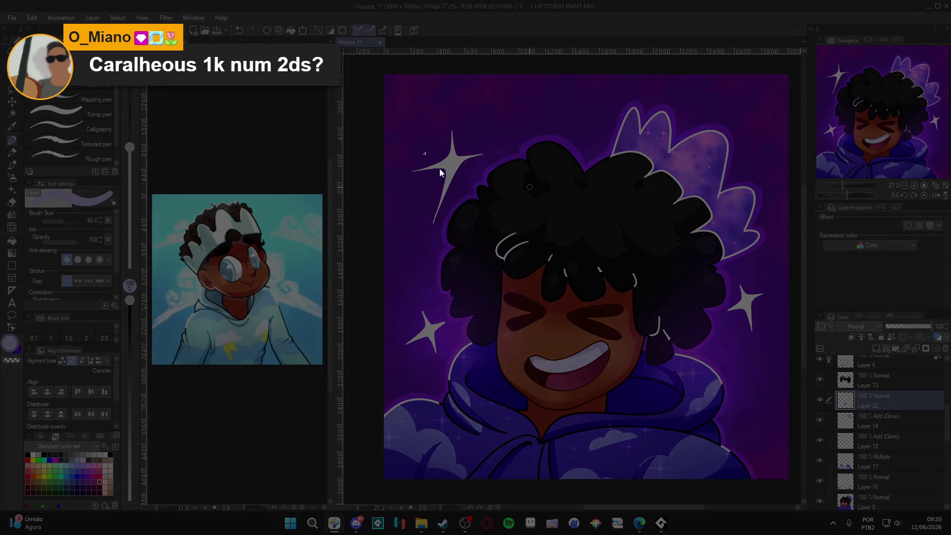
pyautogui.moveTo(424, 153); pyautogui.dragTo(737, 468)
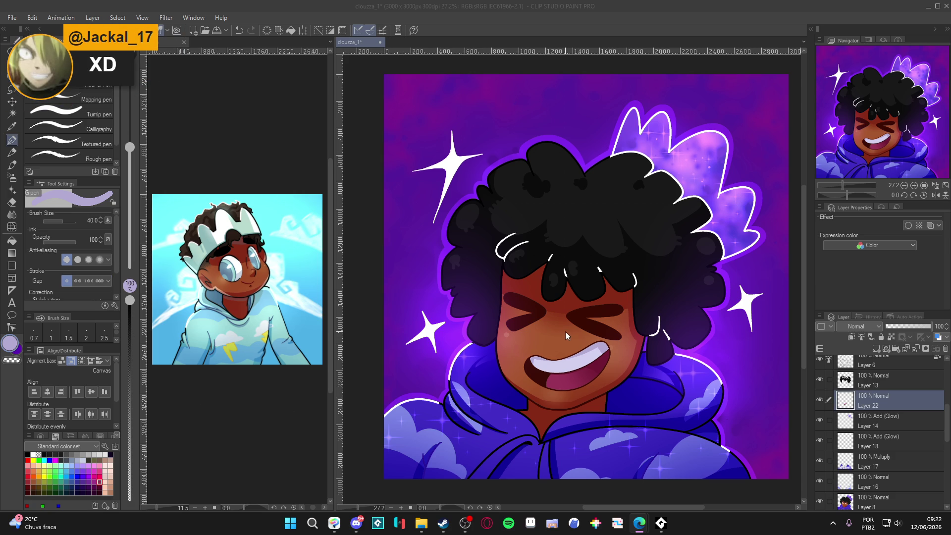
pyautogui.scroll(-1, 547, 366)
# Duplicate Layer 21 to create Layer 21 Copy.
pyautogui.scroll(1, 586, 367)
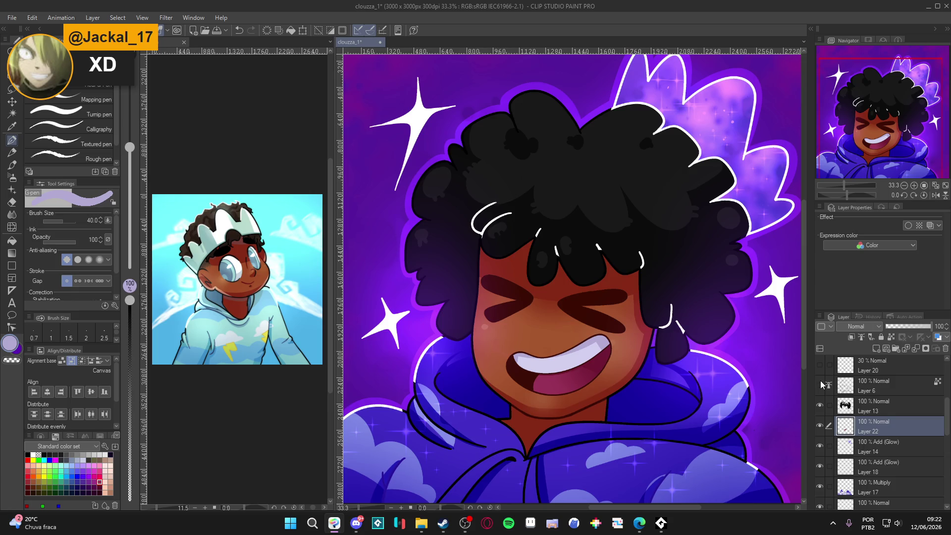
pyautogui.scroll(2, 820, 373)
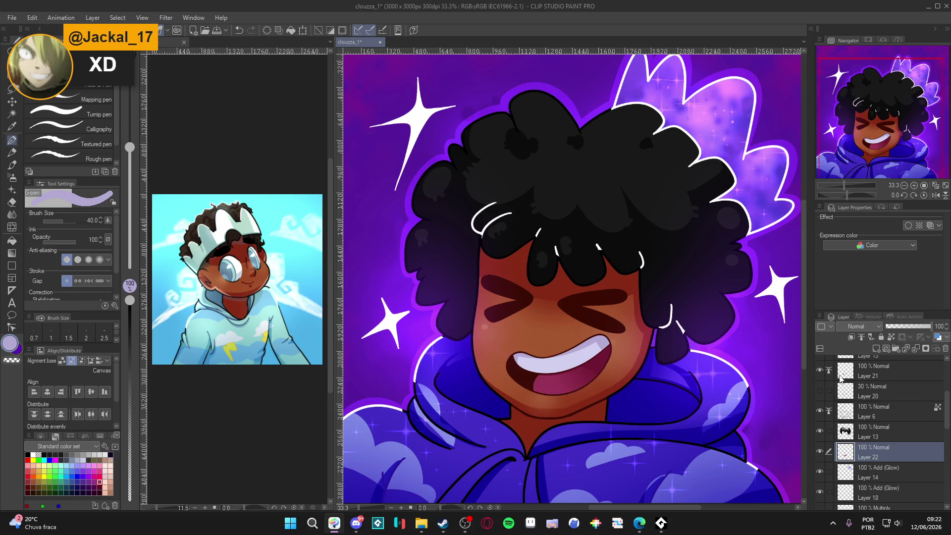
pyautogui.scroll(1, 820, 373)
pyautogui.rightClick(872, 399)
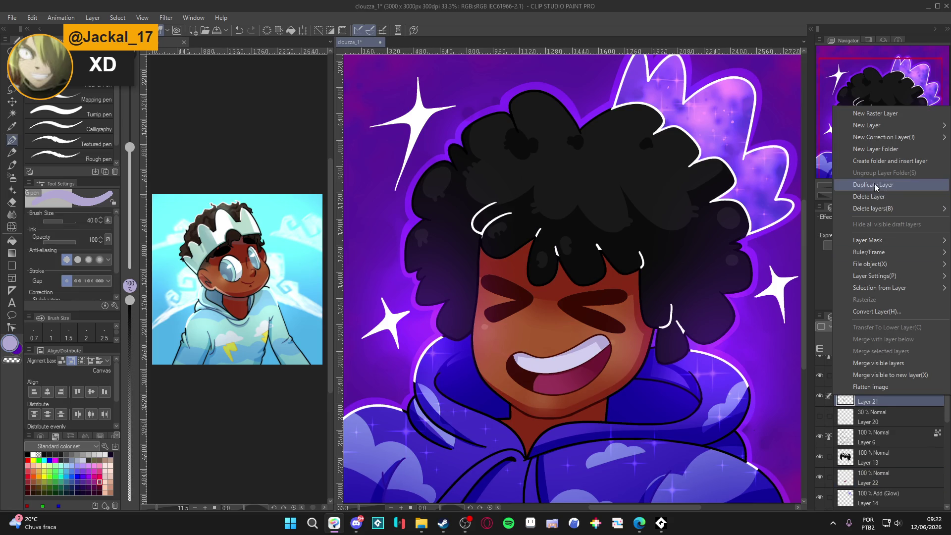
pyautogui.click(878, 186)
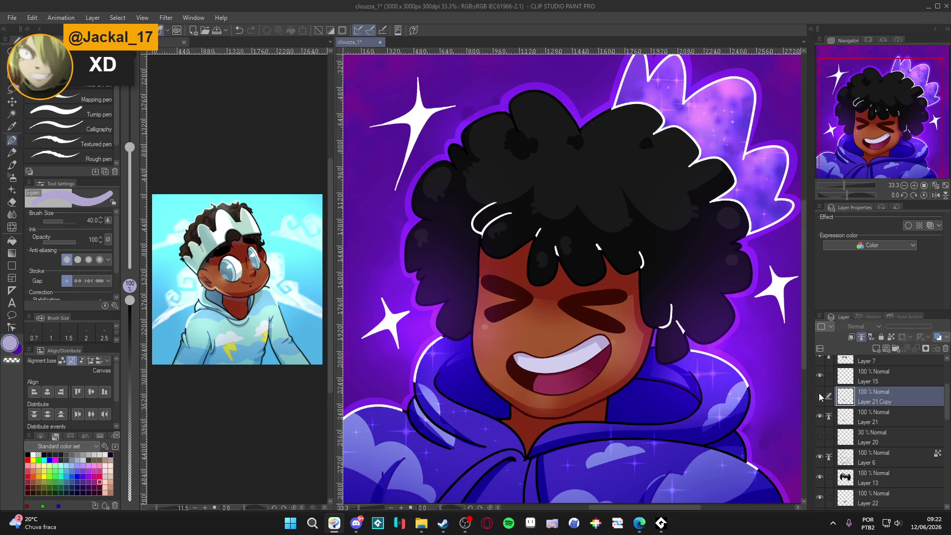
# Gaussian-blur the copy at strength 24.32 and lower its opacity to 57%.
pyautogui.click(165, 19)
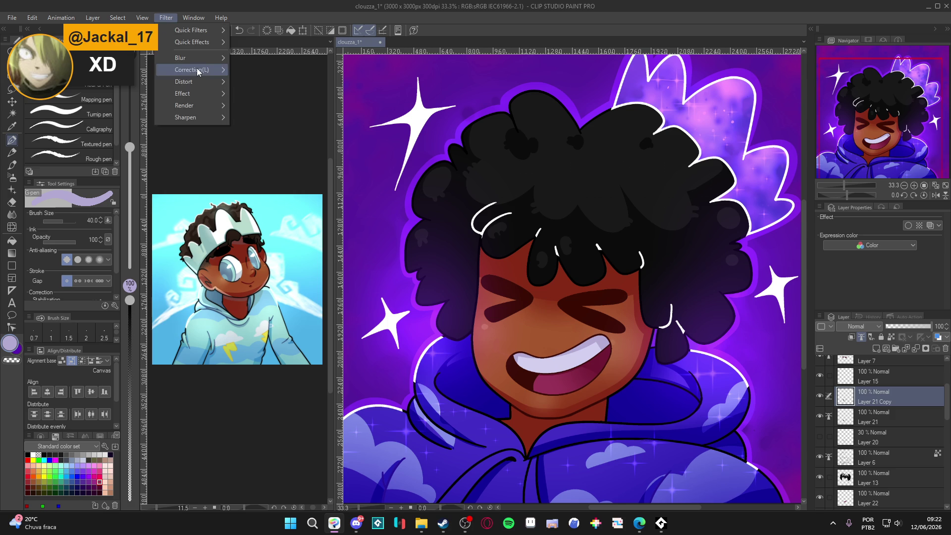
pyautogui.moveTo(186, 58)
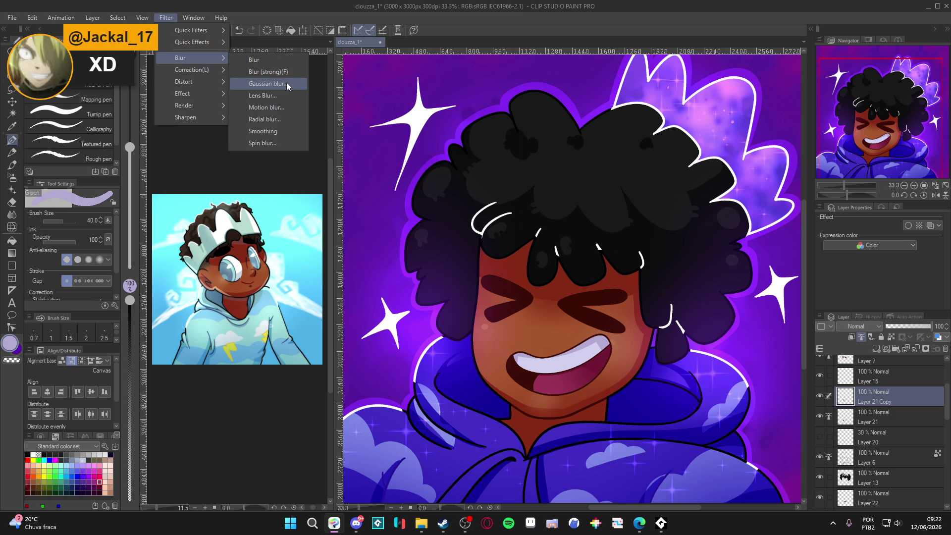
pyautogui.click(284, 84)
pyautogui.click(324, 101)
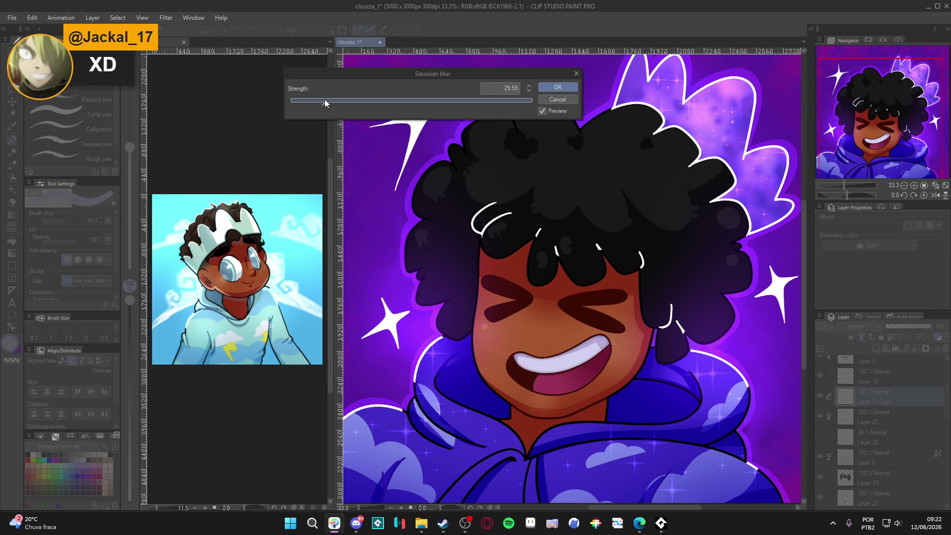
pyautogui.click(559, 100)
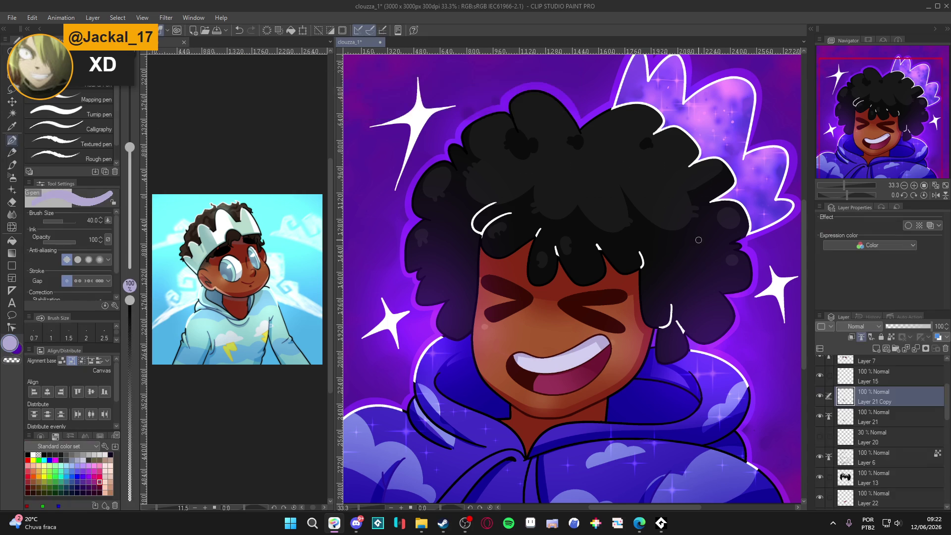
pyautogui.click(165, 17)
pyautogui.moveTo(187, 59)
pyautogui.click(295, 82)
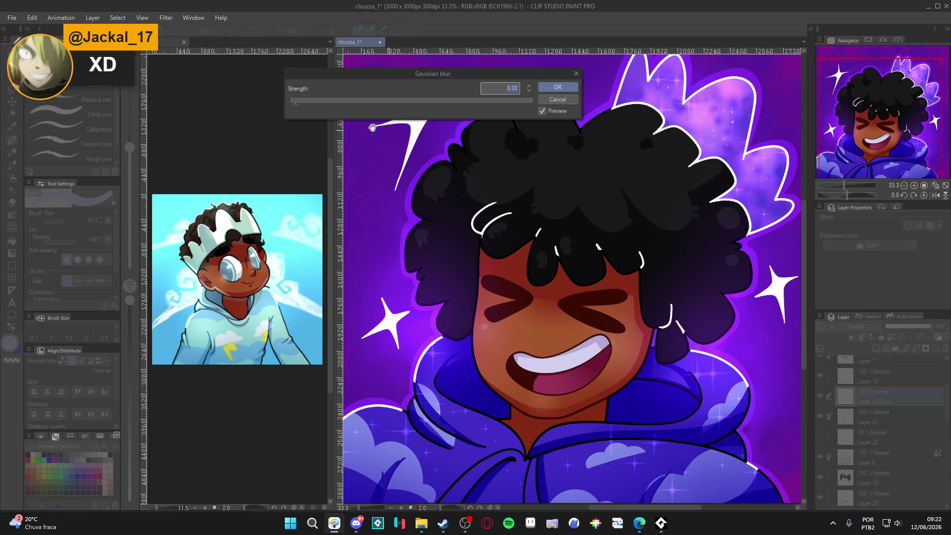
pyautogui.click(318, 101)
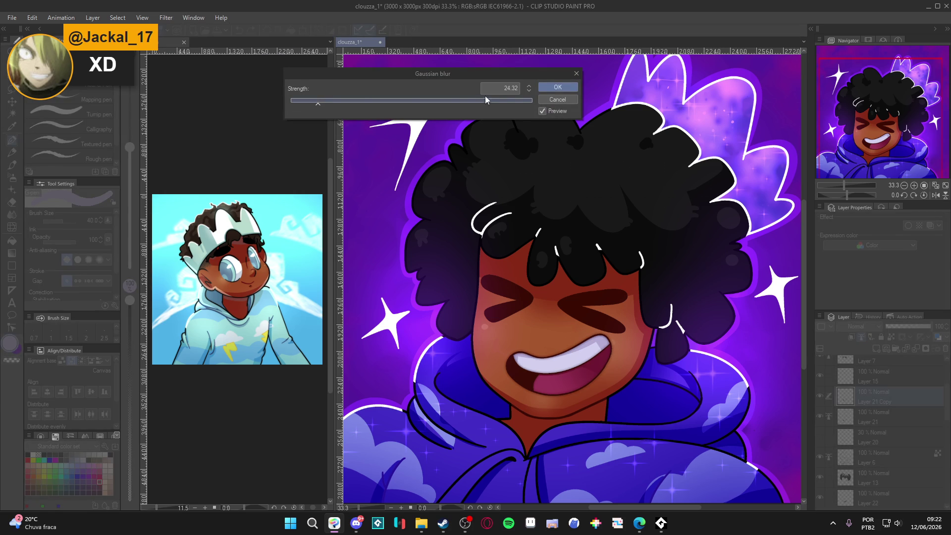
pyautogui.click(555, 88)
pyautogui.moveTo(900, 327); pyautogui.dragTo(911, 322)
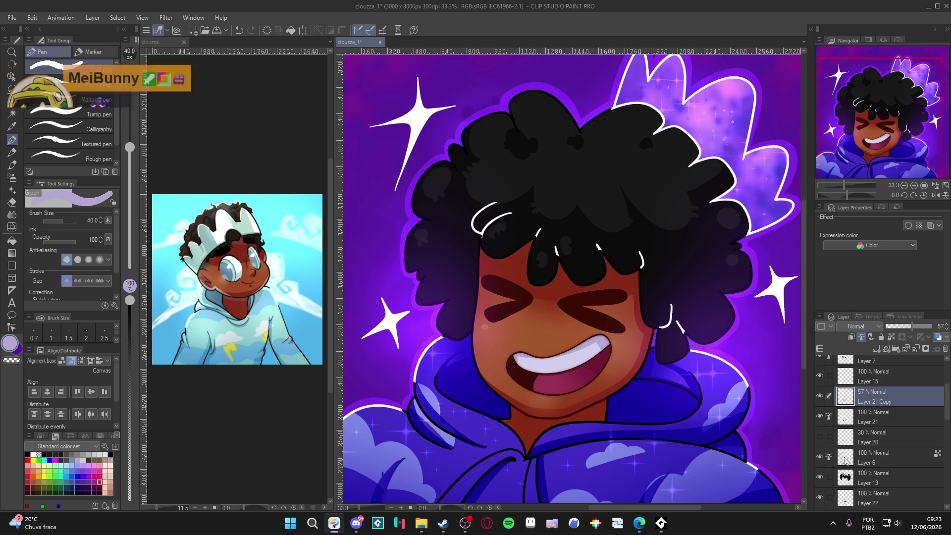
# Check Layer 6's contribution and duplicate it as Layer 6 Copy.
pyautogui.click(872, 458)
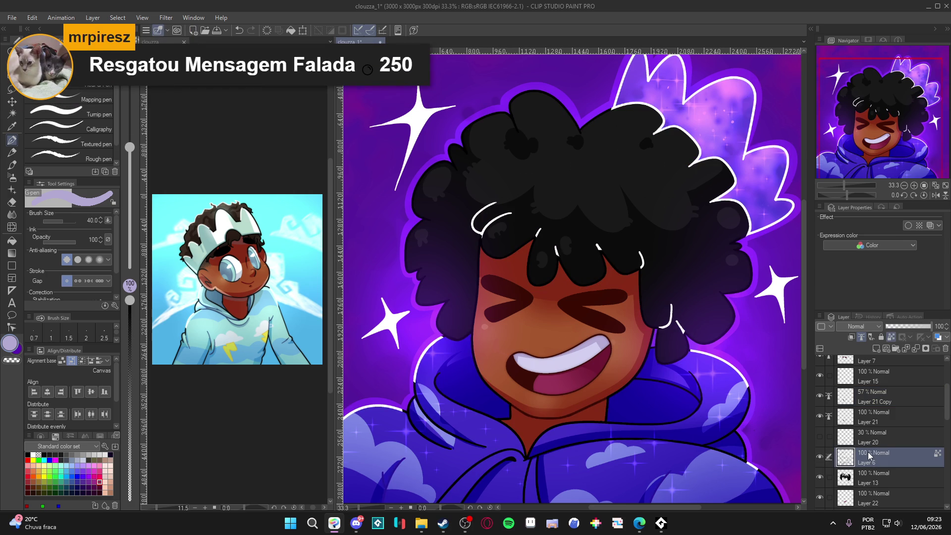
pyautogui.click(820, 454)
pyautogui.click(821, 454)
pyautogui.rightClick(893, 460)
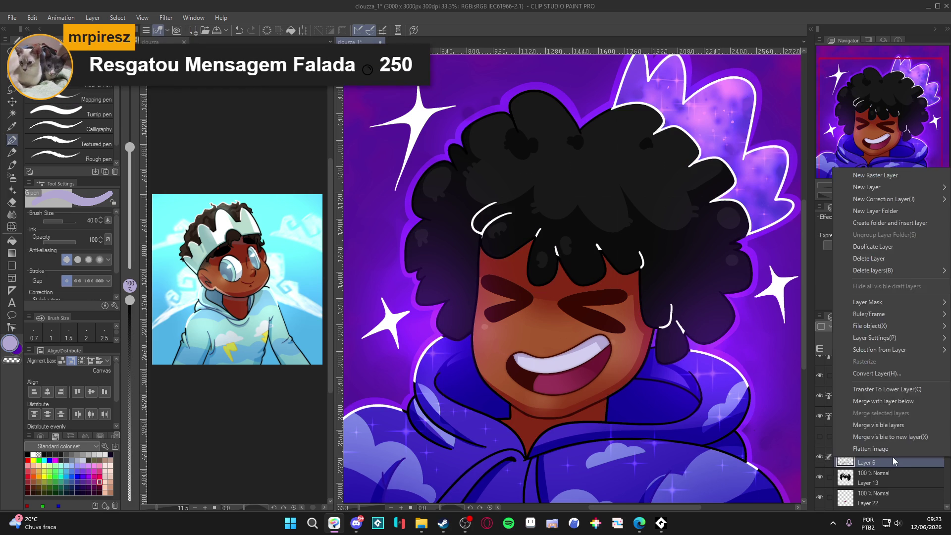
pyautogui.click(895, 249)
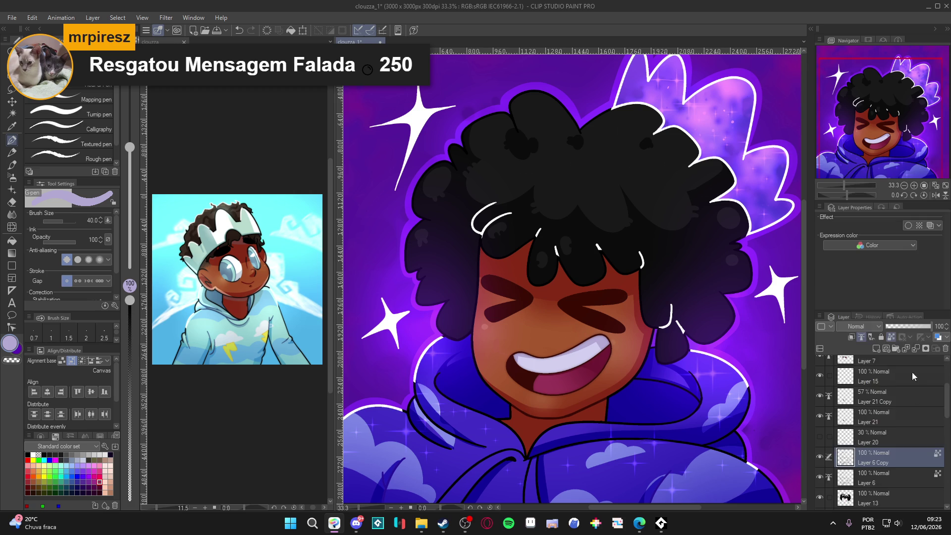
# Gaussian-blur Layer 6 Copy at strength about 32 and set its opacity to 49%.
pyautogui.hotkey('ctrl', '-')
pyautogui.hotkey('ctrl', '-')
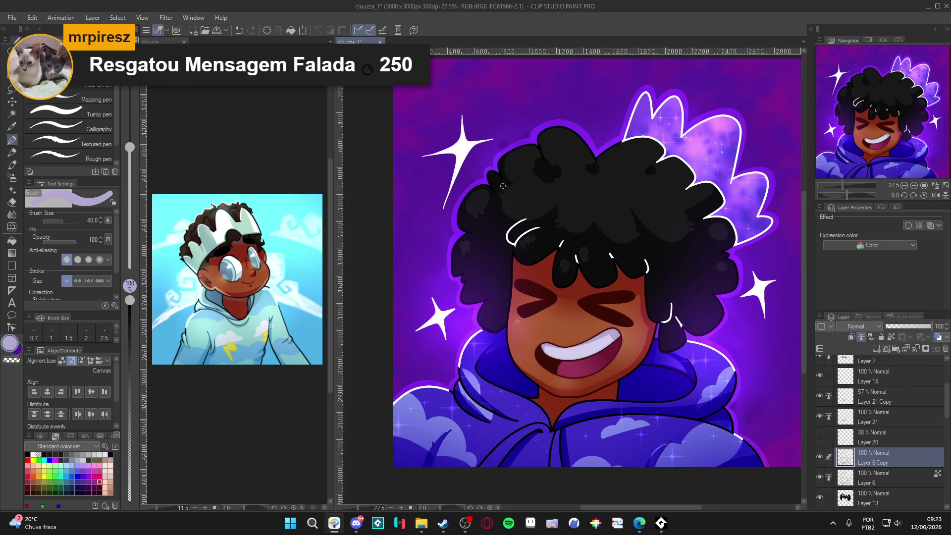
pyautogui.click(166, 17)
pyautogui.moveTo(198, 64)
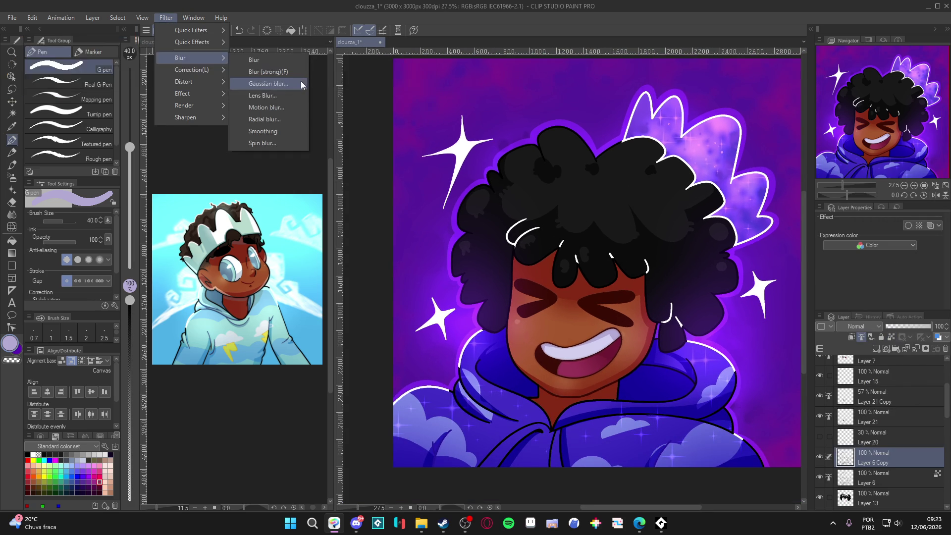
pyautogui.click(306, 90)
pyautogui.click(327, 103)
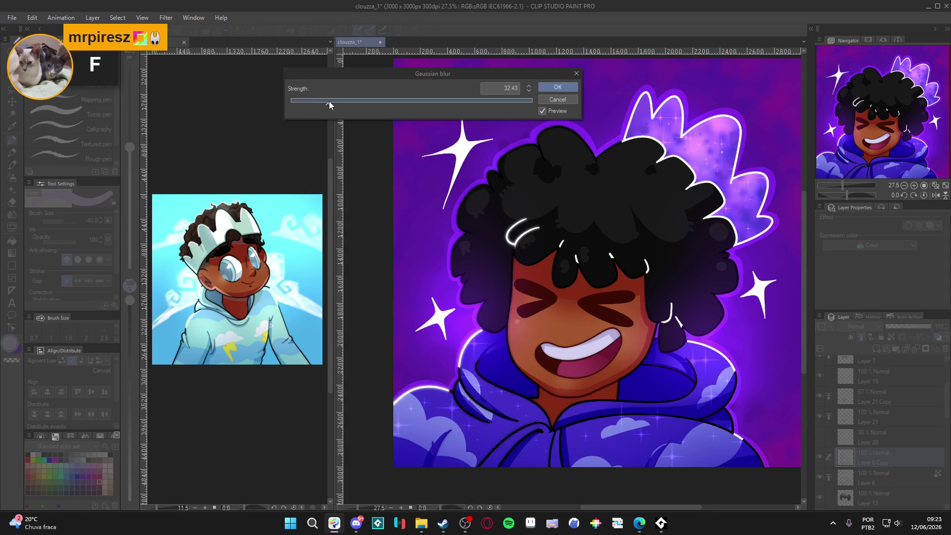
pyautogui.click(554, 90)
pyautogui.click(909, 331)
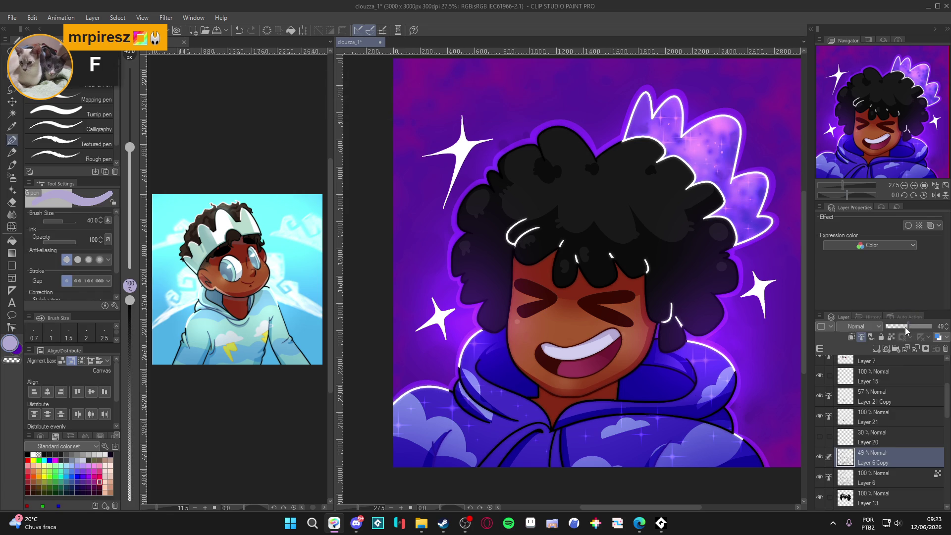
pyautogui.scroll(2, 842, 409)
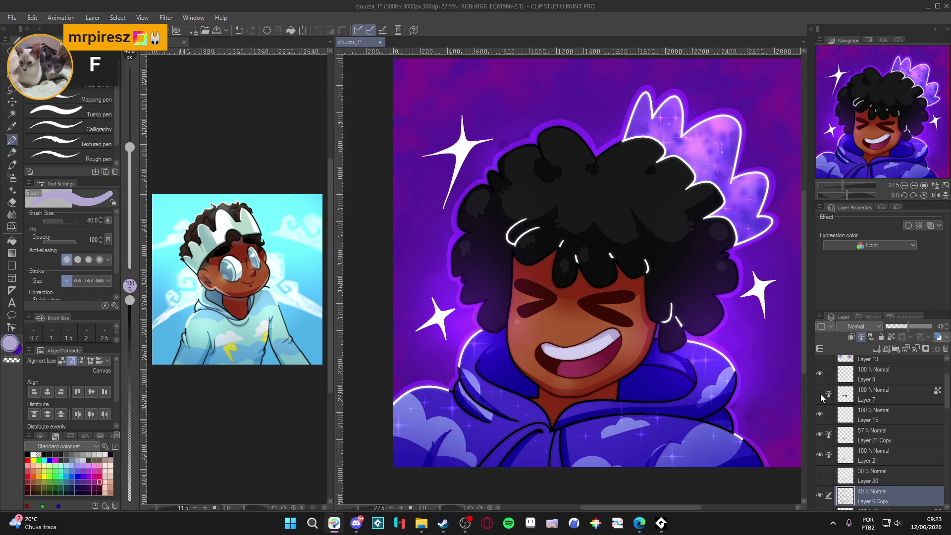
# Duplicate Layer 7 and apply a blur filter to Layer 7 Copy.
pyautogui.rightClick(833, 396)
pyautogui.click(877, 185)
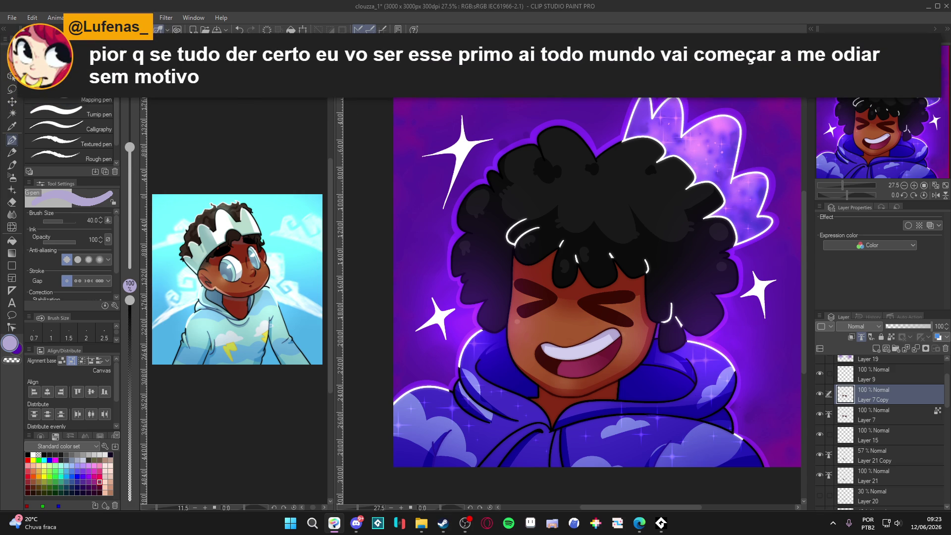
pyautogui.click(166, 18)
pyautogui.moveTo(194, 94)
pyautogui.click(267, 95)
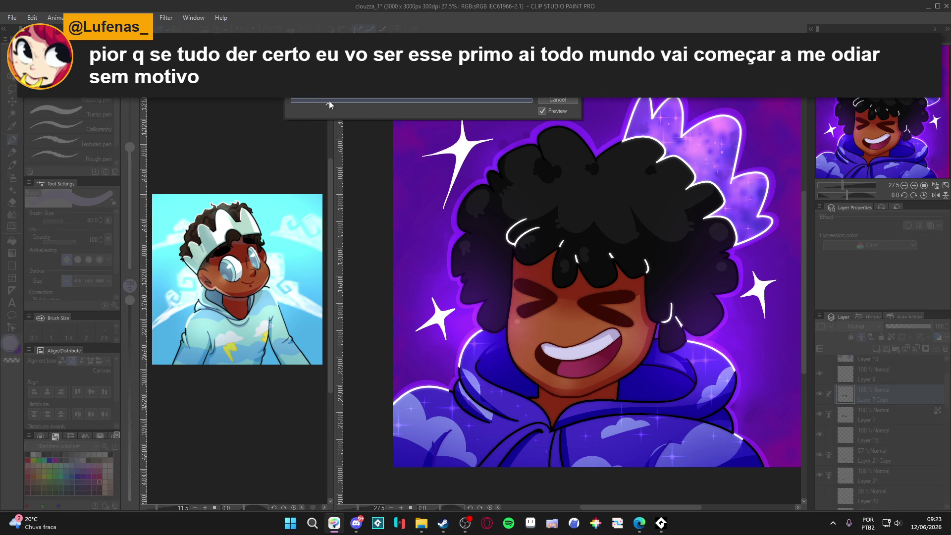
pyautogui.press('Return')
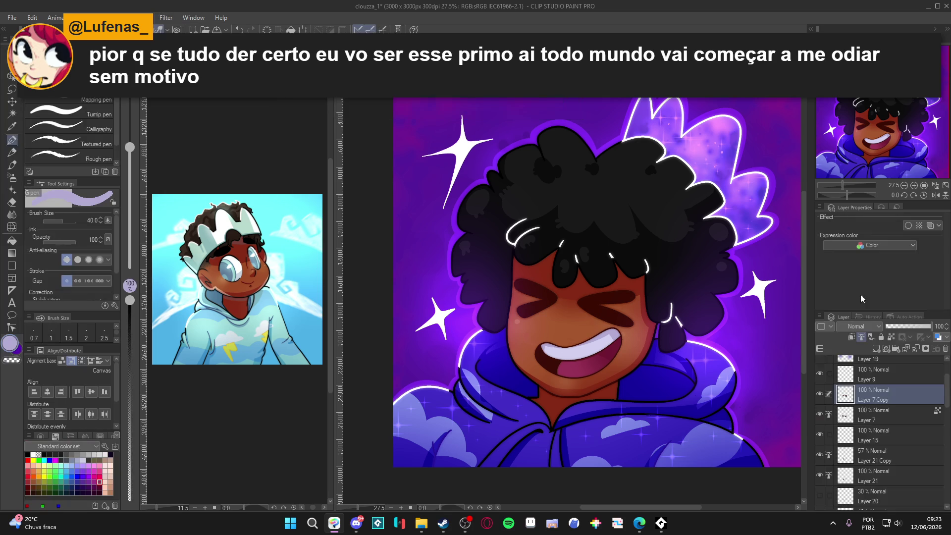
# Lower Layer 7 Copy's opacity to 44% and toggle its visibility to compare the glow.
pyautogui.click(907, 327)
pyautogui.click(820, 395)
pyautogui.click(820, 395)
pyautogui.scroll(-2, 613, 327)
pyautogui.scroll(-1, 613, 327)
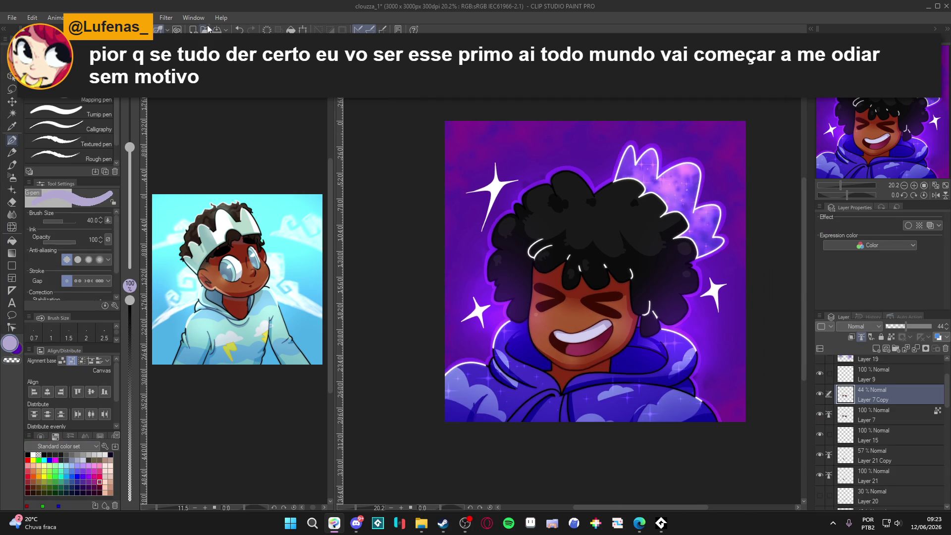
pyautogui.click(12, 17)
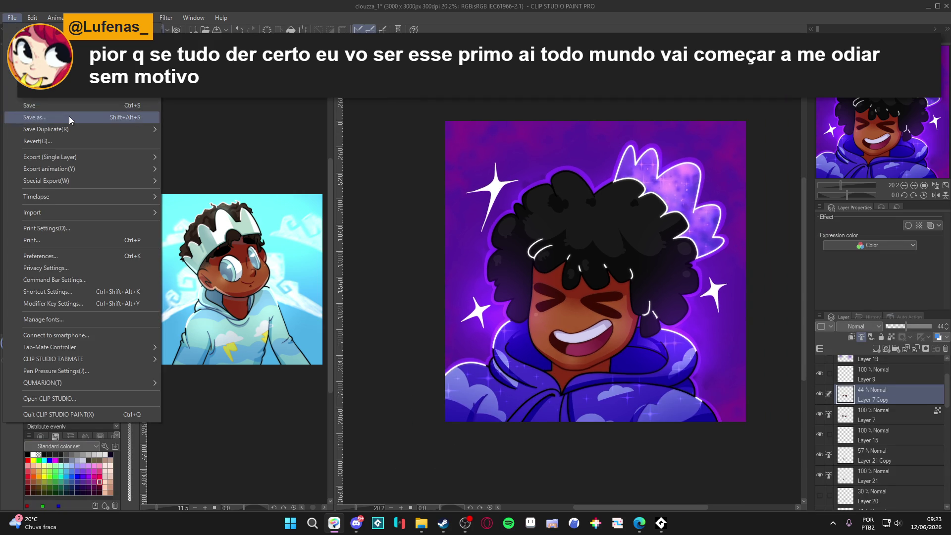
# Save the artwork in CLIP STUDIO FORMAT, overwriting clouzza_1.
pyautogui.click(67, 114)
pyautogui.click(141, 452)
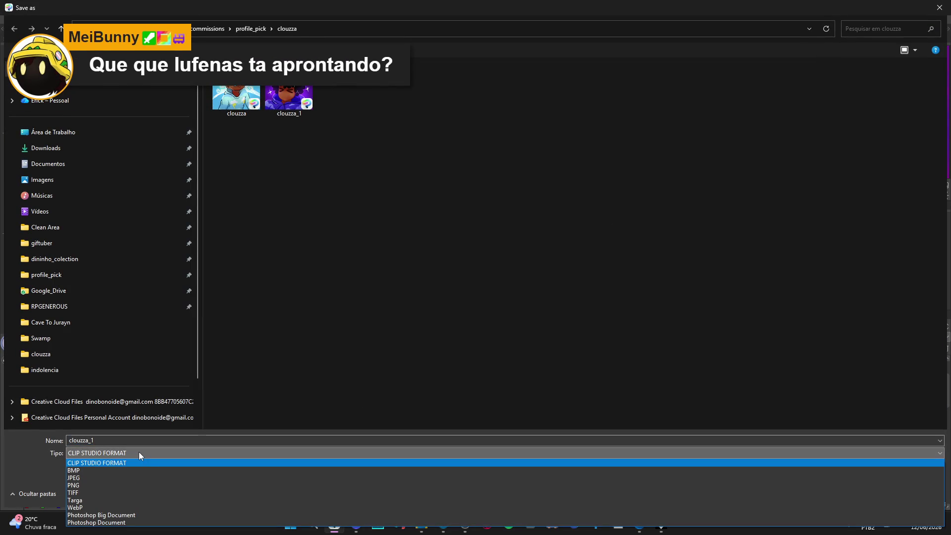
pyautogui.click(132, 464)
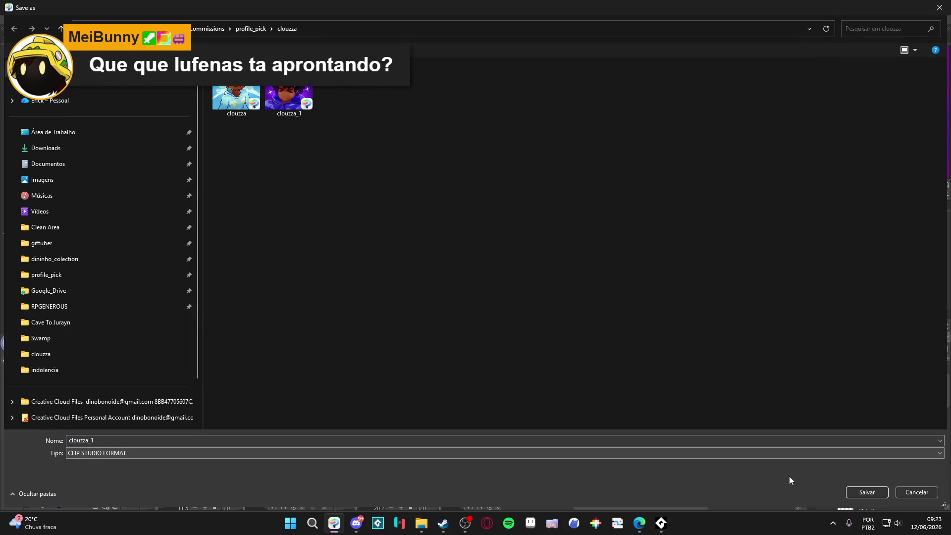
pyautogui.click(868, 493)
pyautogui.click(500, 261)
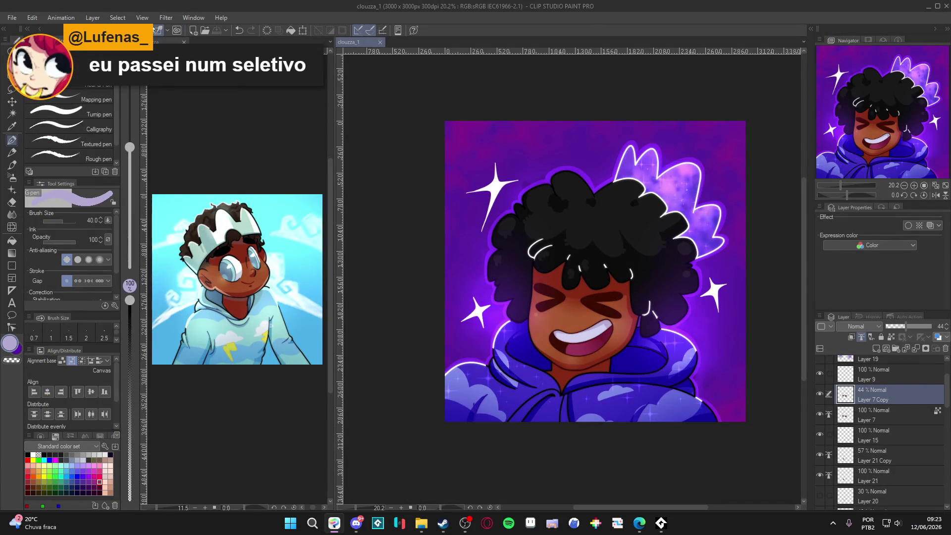
# Save a flattened PNG copy named clouzza_2_v3 in the clouzza folder.
pyautogui.click(18, 19)
pyautogui.click(62, 117)
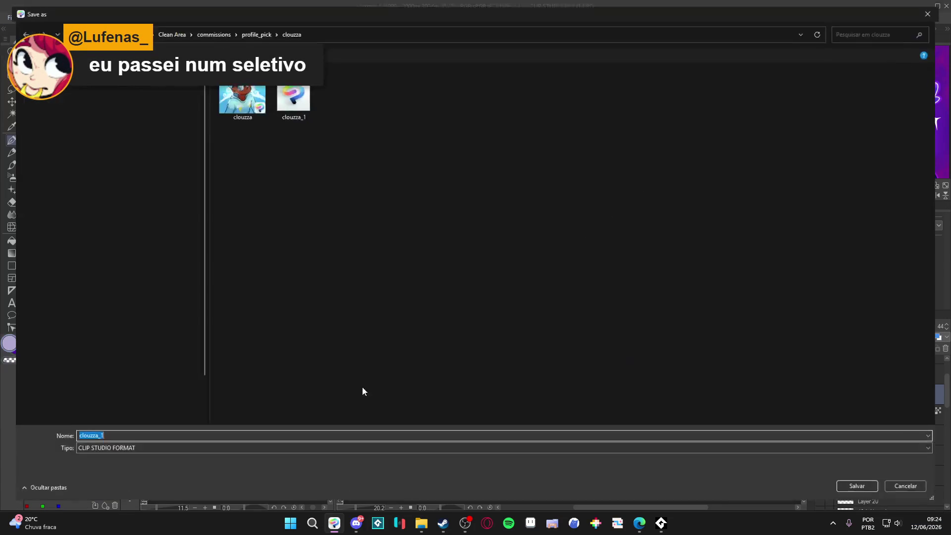
pyautogui.click(149, 453)
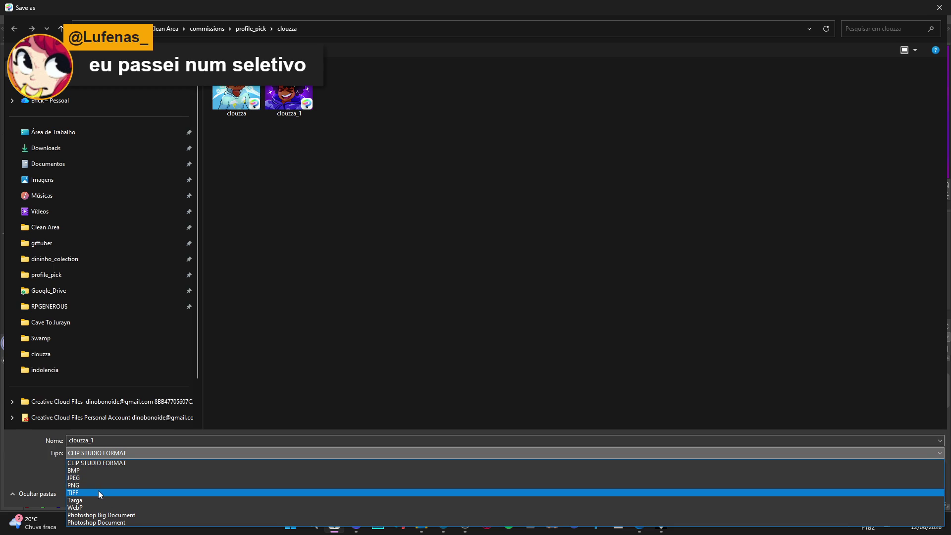
pyautogui.click(95, 486)
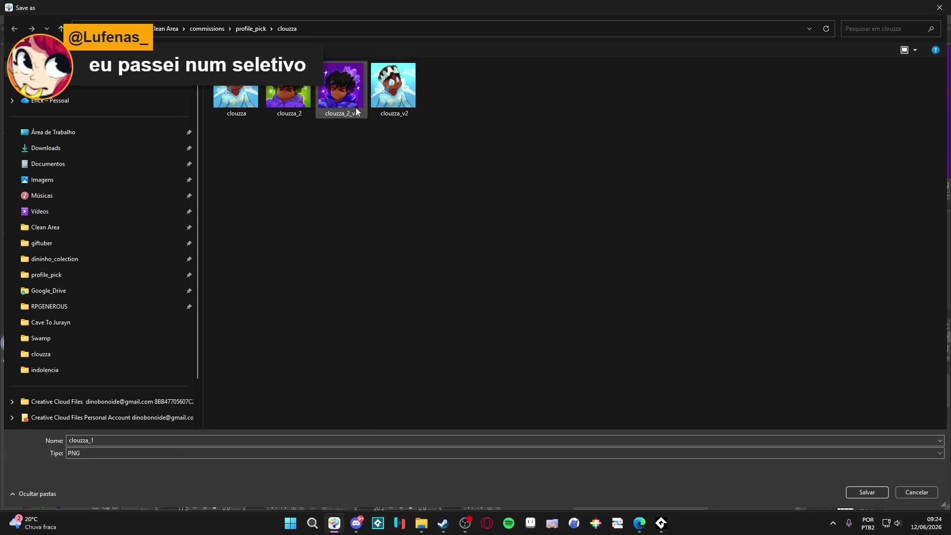
pyautogui.click(347, 95)
pyautogui.click(156, 442)
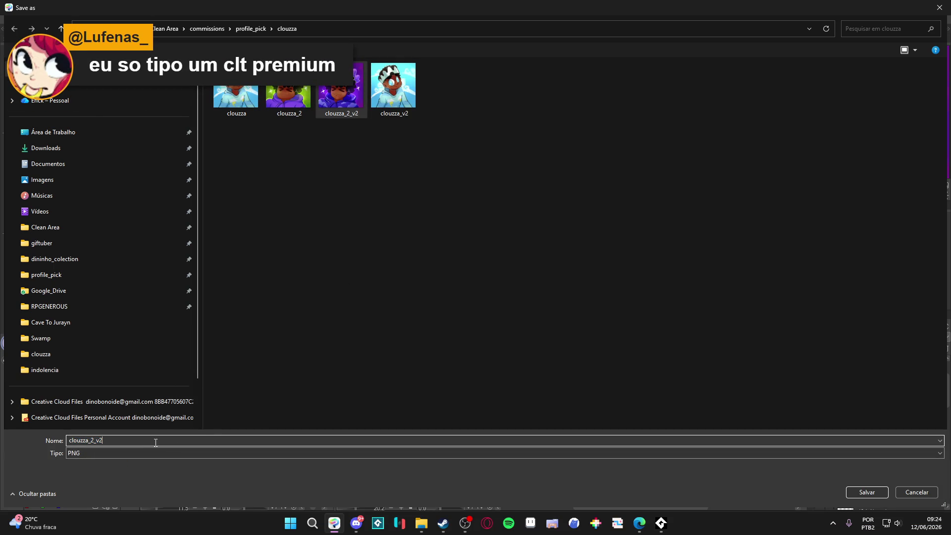
pyautogui.press('BackSpace')
pyautogui.press('BackSpace')
pyautogui.write('v3')
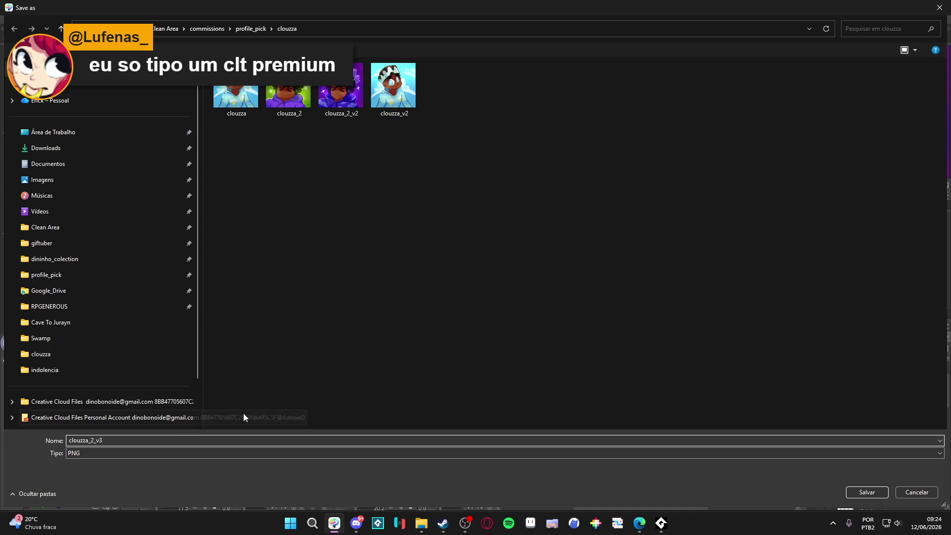
pyautogui.click(854, 490)
pyautogui.click(502, 195)
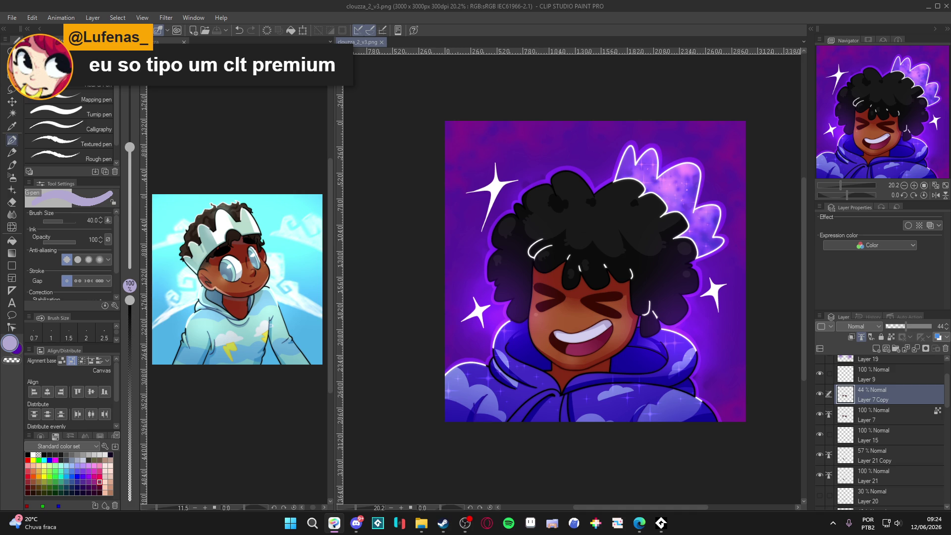
pyautogui.hotkey('alt', 'Tab')
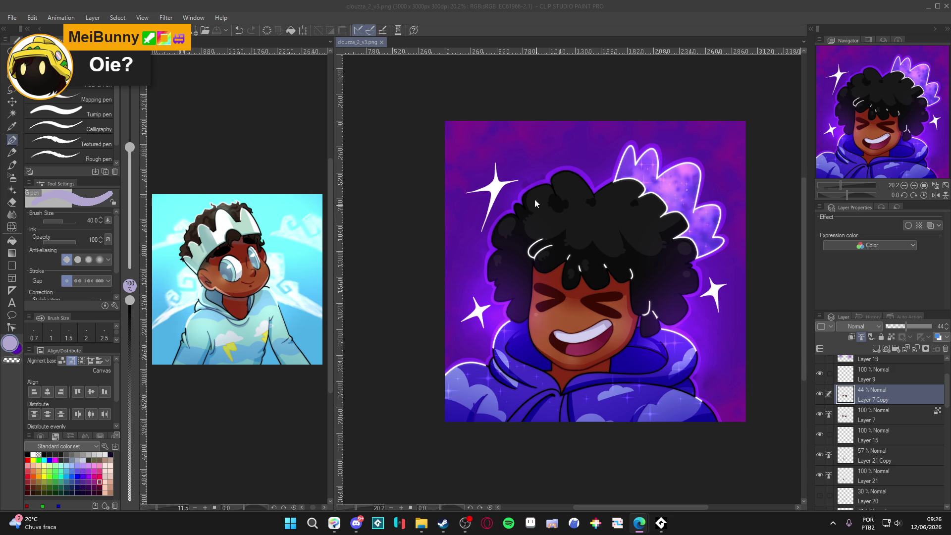
# Drag the clouzza portrait tab into the main canvas area, then close Clip Studio Paint.
pyautogui.scroll(2, 589, 276)
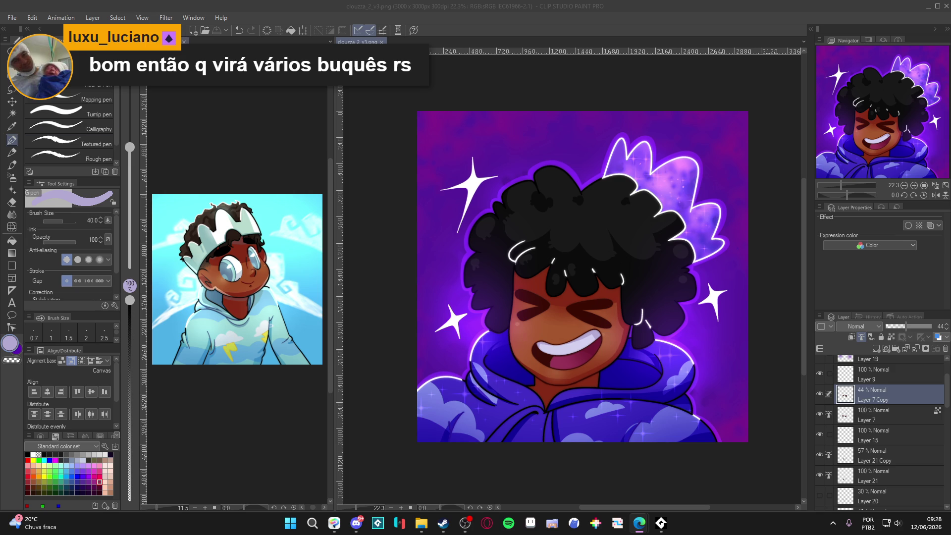
pyautogui.moveTo(166, 42); pyautogui.dragTo(452, 42)
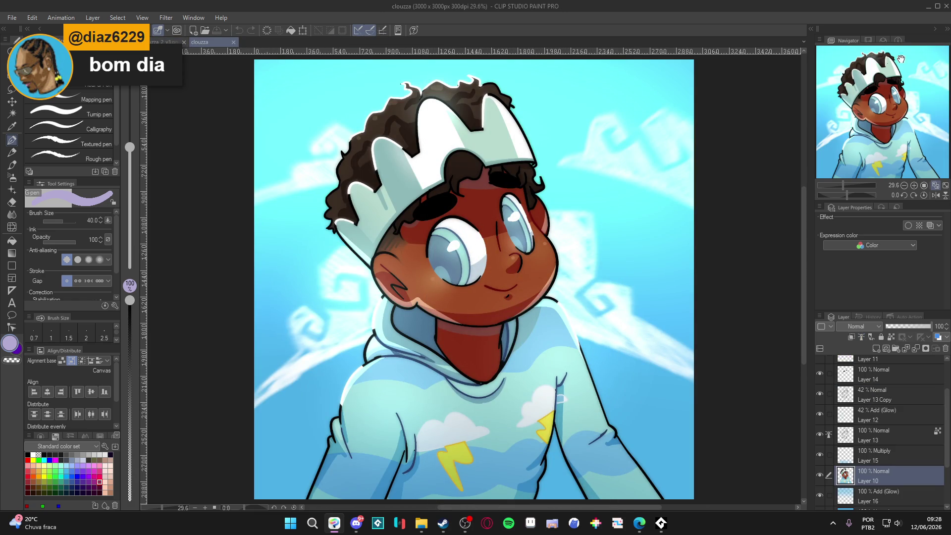
pyautogui.click(946, 8)
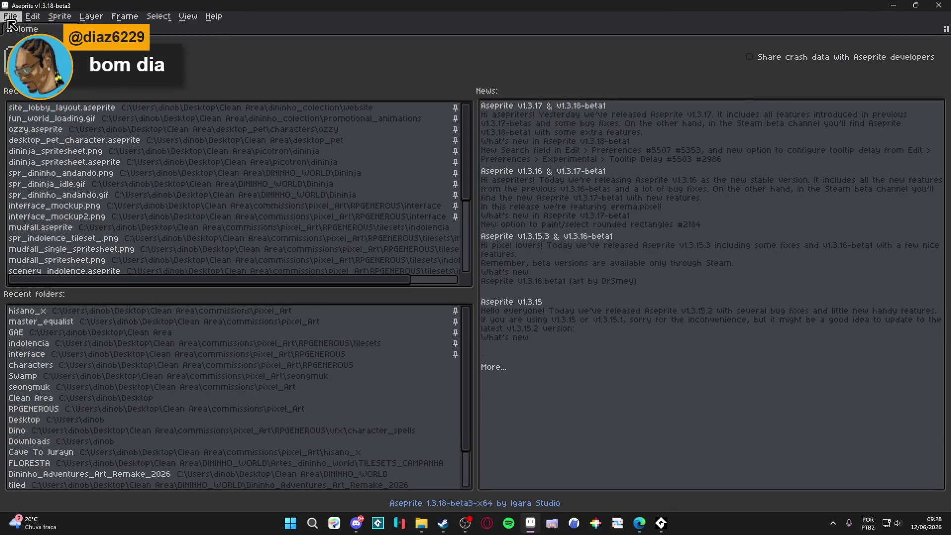
# From Aseprite's home screen, swap to the Wonderdeck pixel project.
pyautogui.click(10, 17)
pyautogui.click(10, 17)
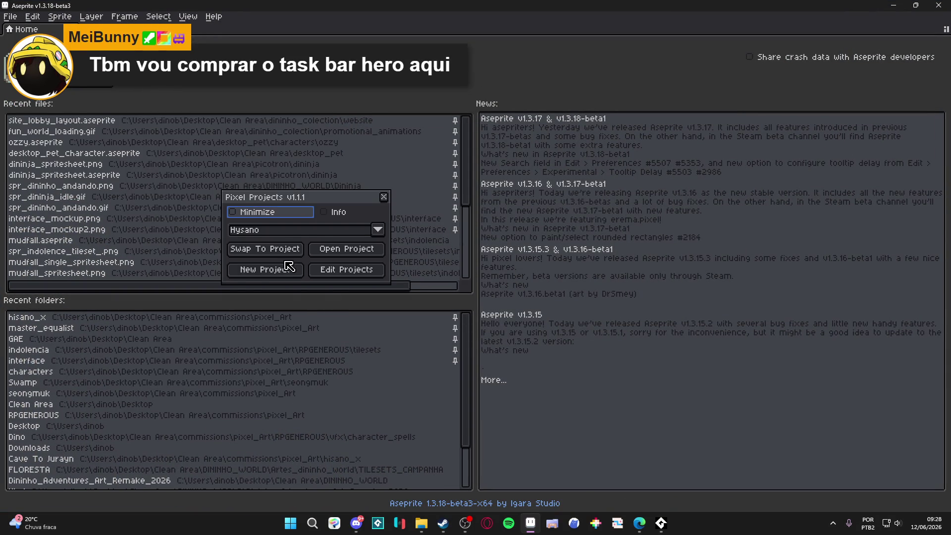
pyautogui.click(293, 233)
pyautogui.click(271, 263)
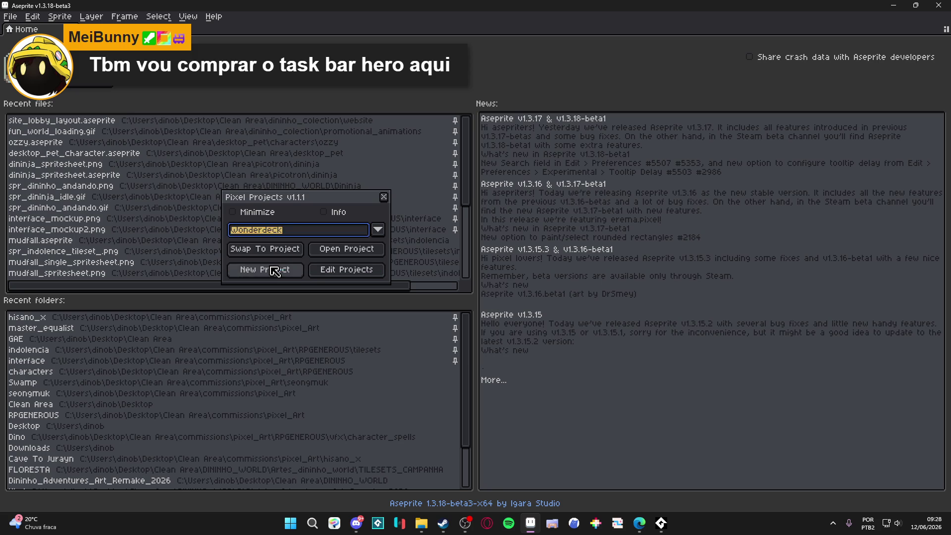
pyautogui.click(286, 251)
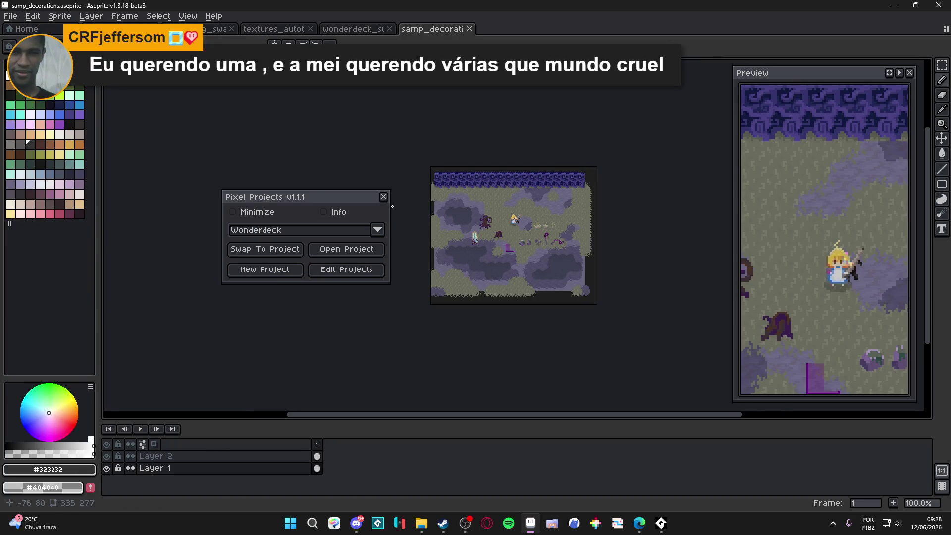
pyautogui.click(384, 197)
pyautogui.scroll(1, 514, 239)
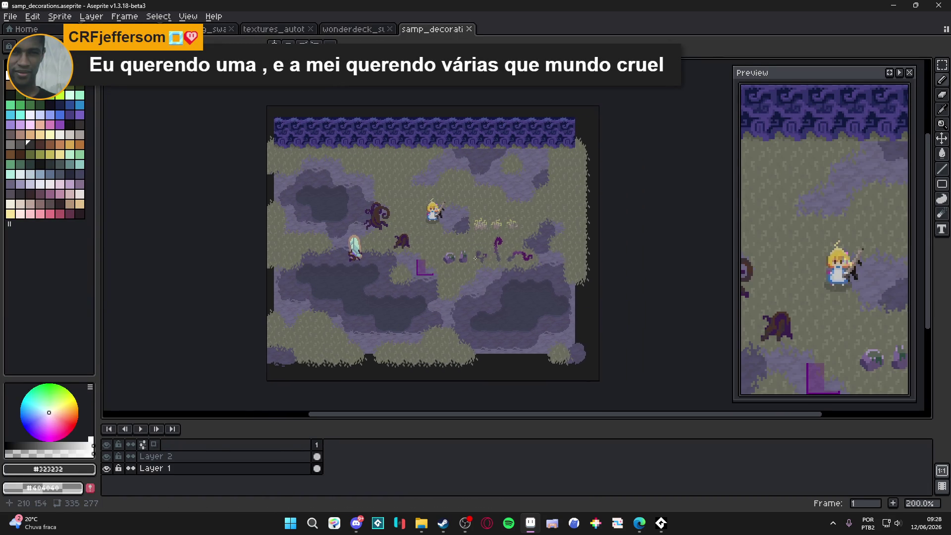
# Look over the wonderdeck_swamp and textures_autotiles sprites, panning across each.
pyautogui.click(369, 28)
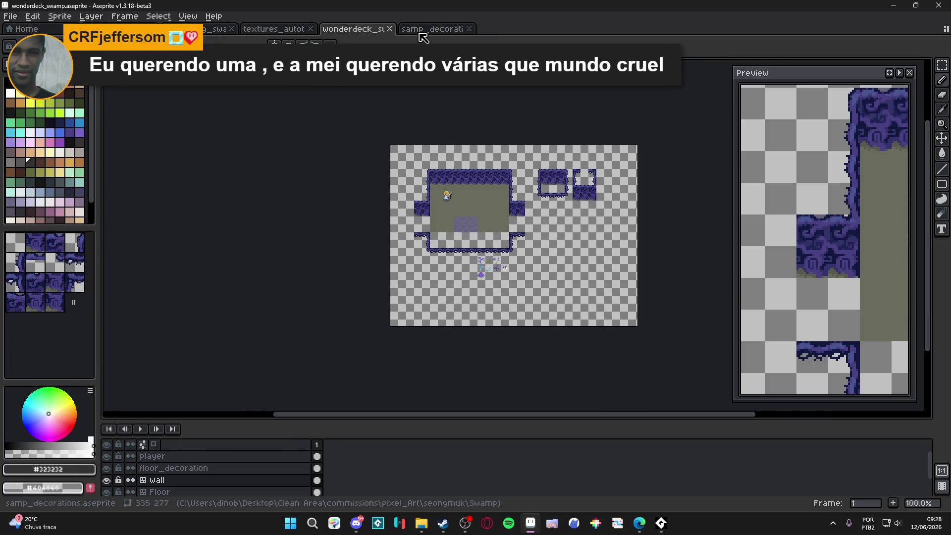
pyautogui.scroll(1, 536, 236)
pyautogui.moveTo(536, 236)
pyautogui.mouseDown()
pyautogui.moveTo(446, 286)
pyautogui.moveTo(393, 246)
pyautogui.mouseUp()
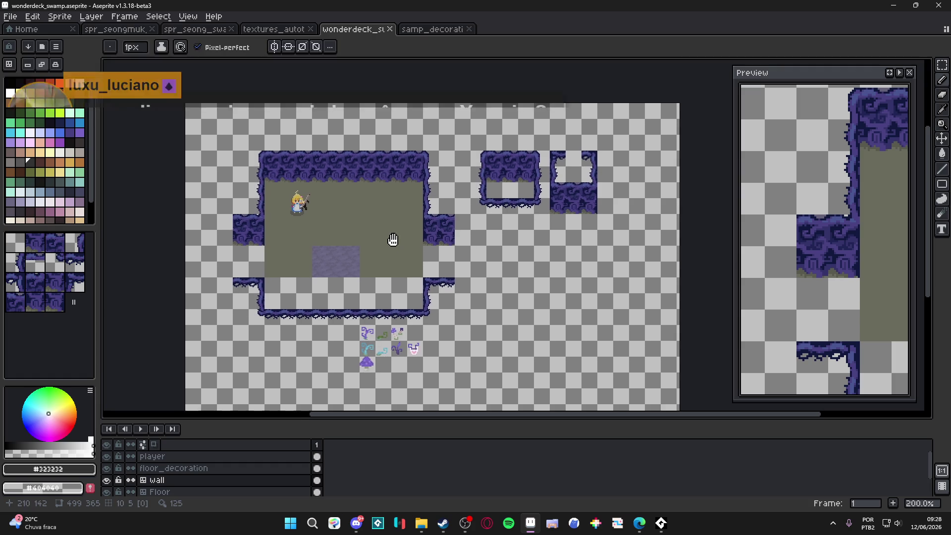
pyautogui.click(263, 30)
pyautogui.click(342, 30)
pyautogui.click(297, 29)
pyautogui.scroll(1, 485, 213)
pyautogui.moveTo(483, 114); pyautogui.dragTo(327, 134)
pyautogui.scroll(1, 323, 164)
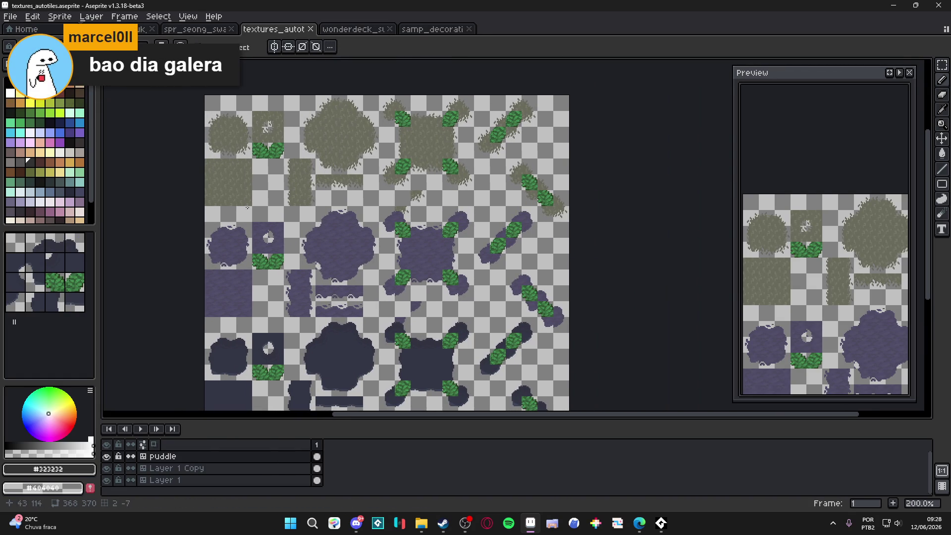
pyautogui.scroll(-1, 255, 156)
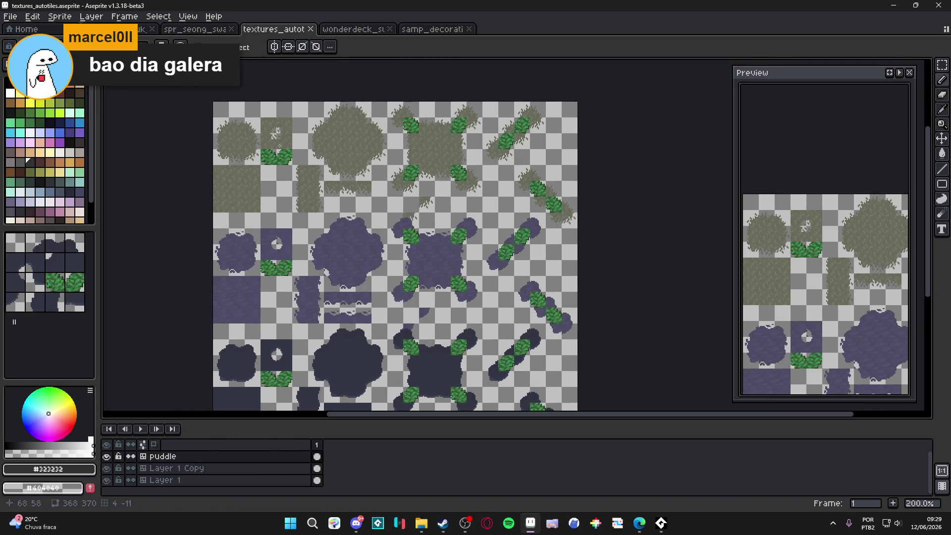
# Open the spr_seongmuk_tileset room sprite and pan across its tiles.
pyautogui.click(208, 30)
pyautogui.click(286, 32)
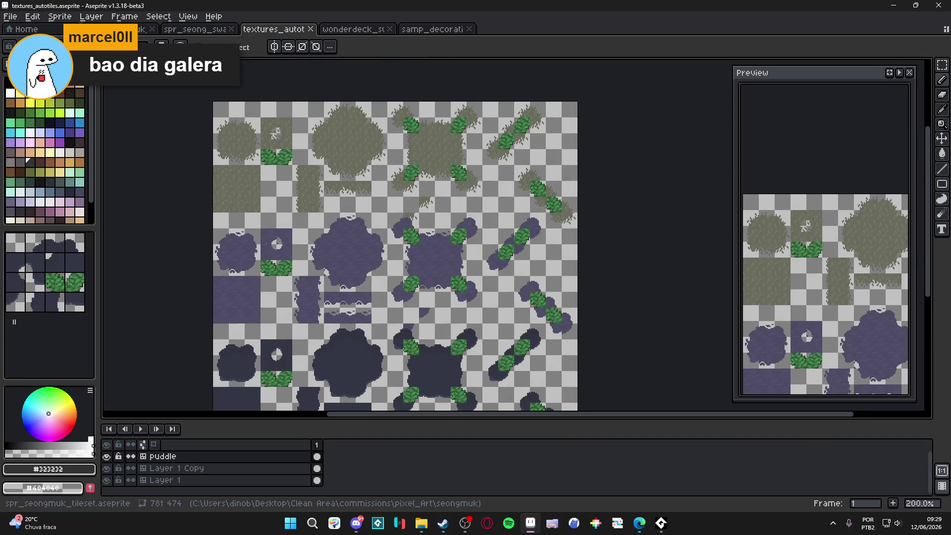
pyautogui.click(143, 29)
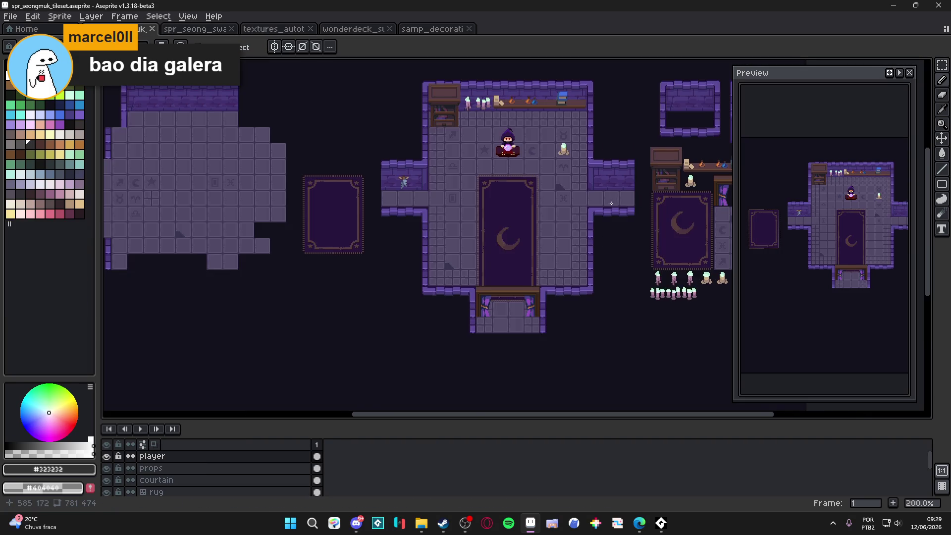
pyautogui.moveTo(611, 203); pyautogui.dragTo(562, 265)
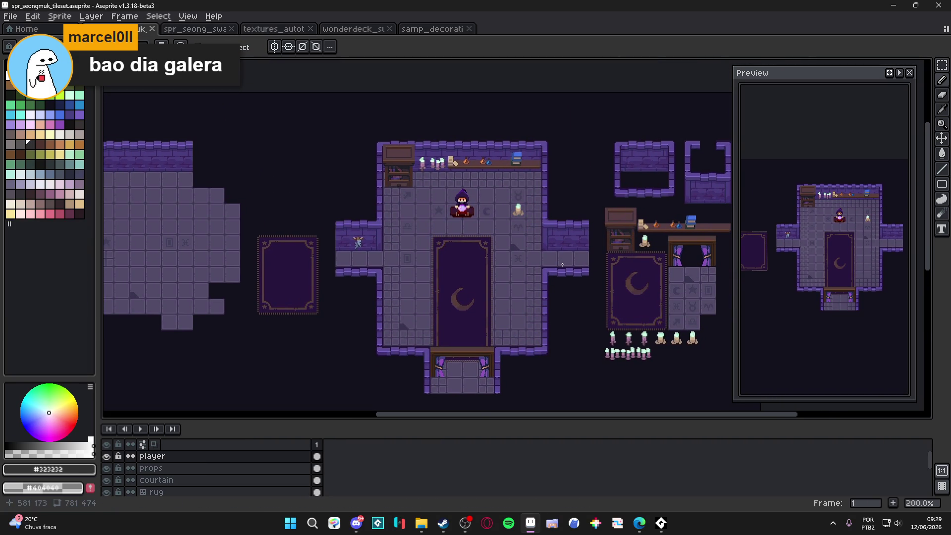
# Cycle through the open sprite tabs, ending on the seongmuk room tileset's right-hand tiles.
pyautogui.click(198, 29)
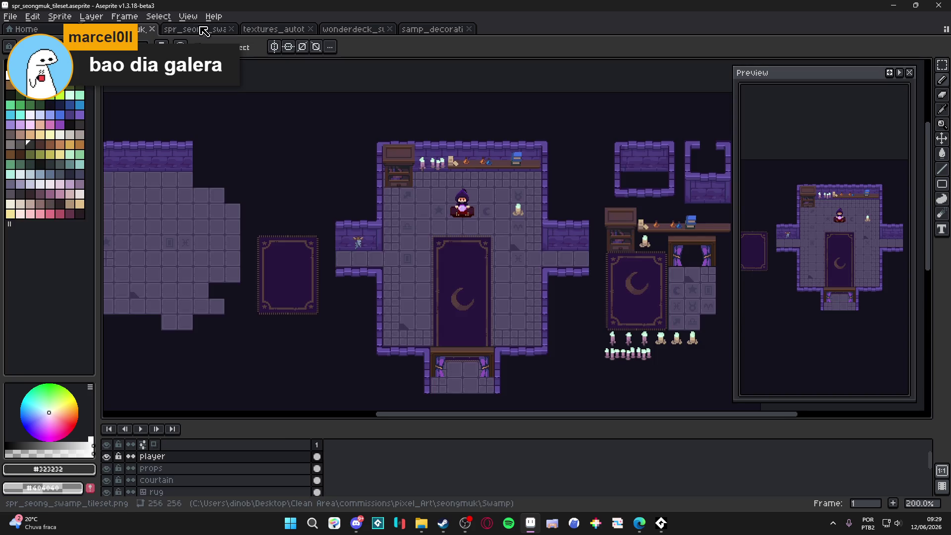
pyautogui.click(203, 30)
pyautogui.click(268, 29)
pyautogui.click(205, 30)
pyautogui.click(273, 29)
pyautogui.click(333, 30)
pyautogui.click(276, 29)
pyautogui.click(404, 30)
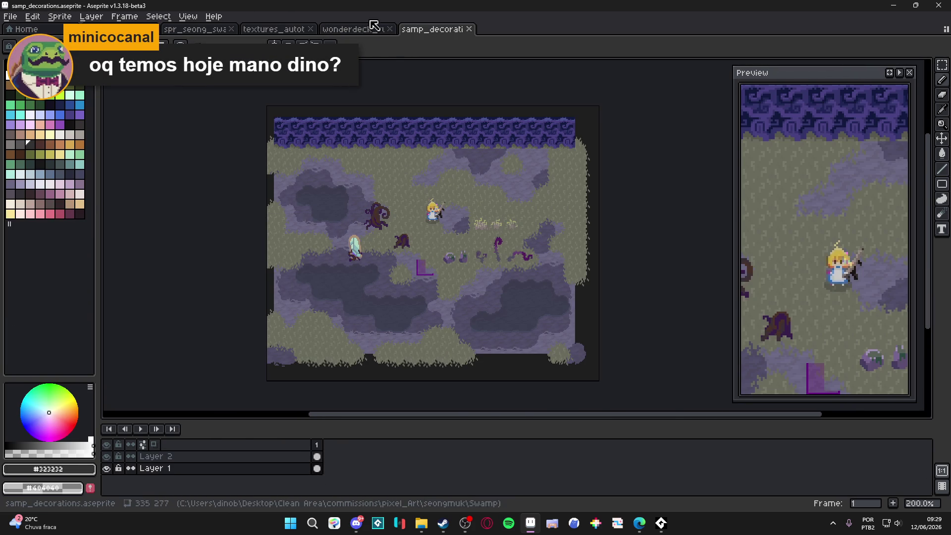
pyautogui.click(367, 31)
pyautogui.click(268, 30)
pyautogui.click(203, 30)
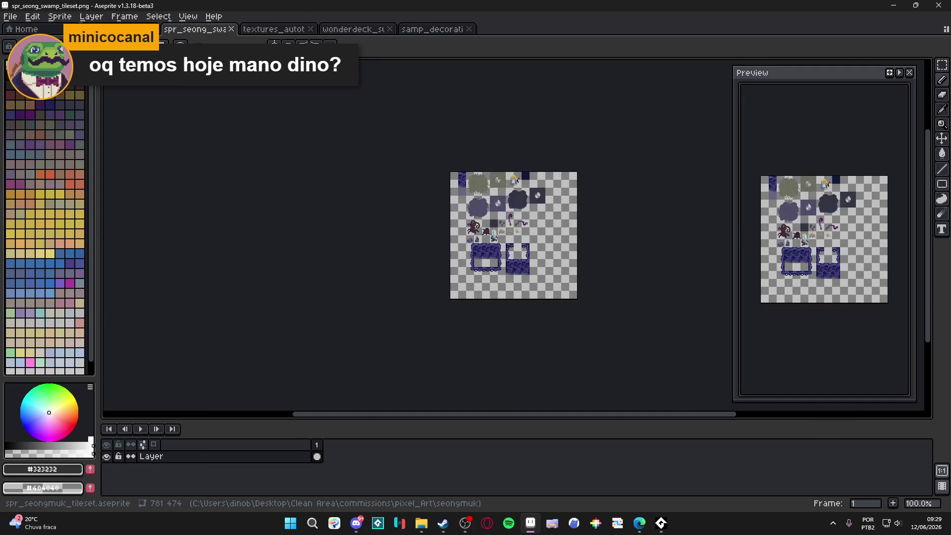
pyautogui.click(119, 30)
pyautogui.moveTo(539, 222); pyautogui.dragTo(406, 215)
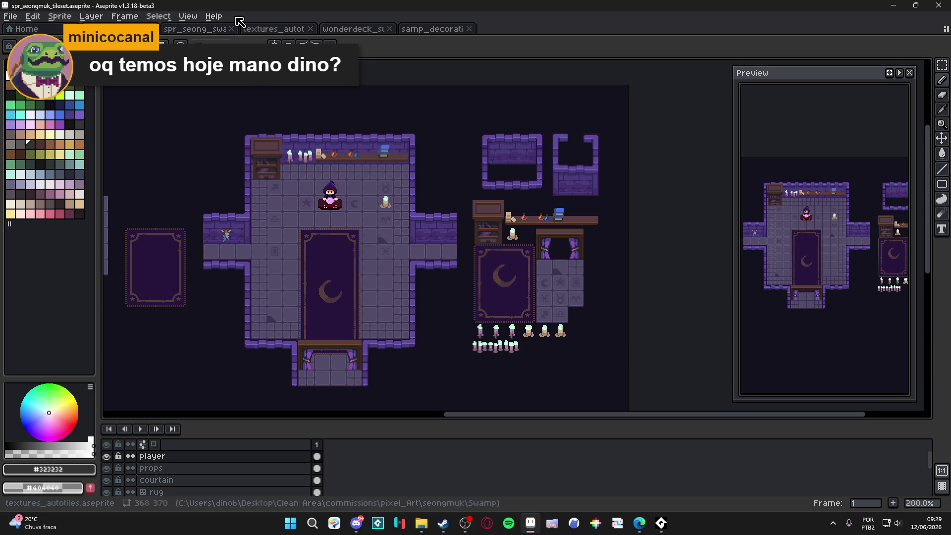
# Bring up spr_seong_swamp_tileset and zoom in on it.
pyautogui.hotkey('ctrl', 'Tab')
pyautogui.hotkey('ctrl', 'Tab')
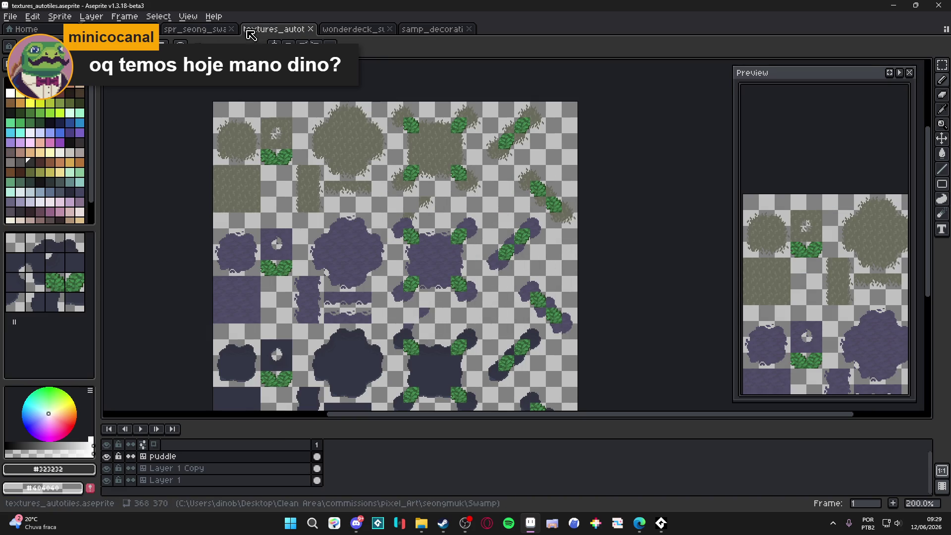
pyautogui.scroll(-3, 269, 116)
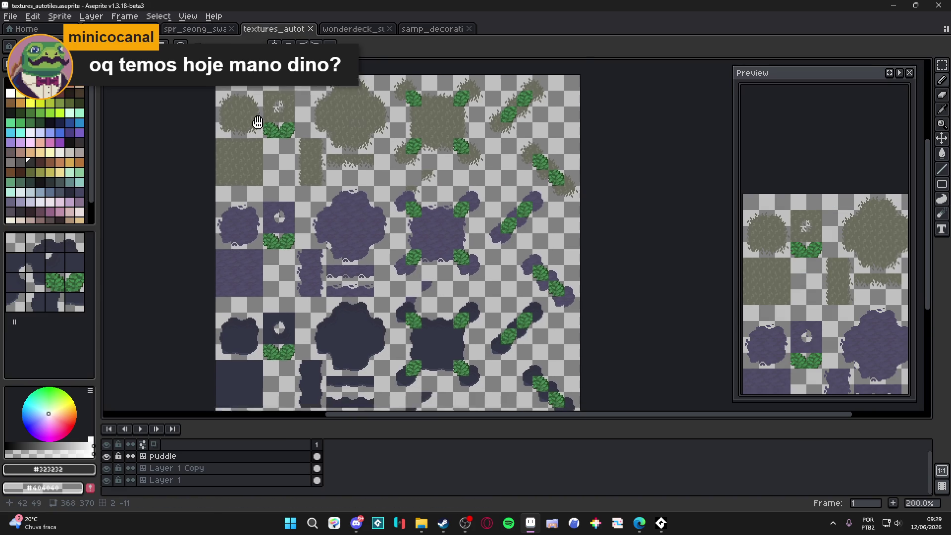
pyautogui.scroll(2, 269, 116)
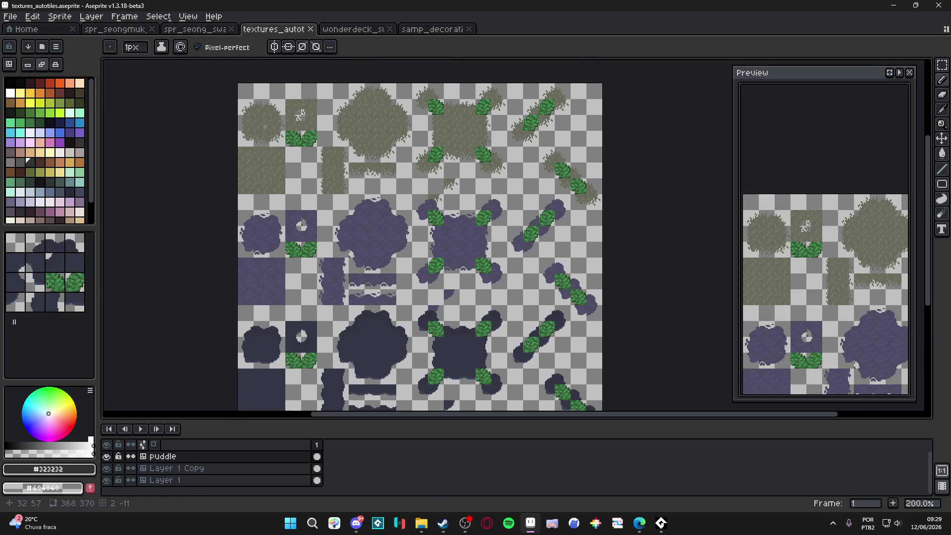
pyautogui.click(224, 32)
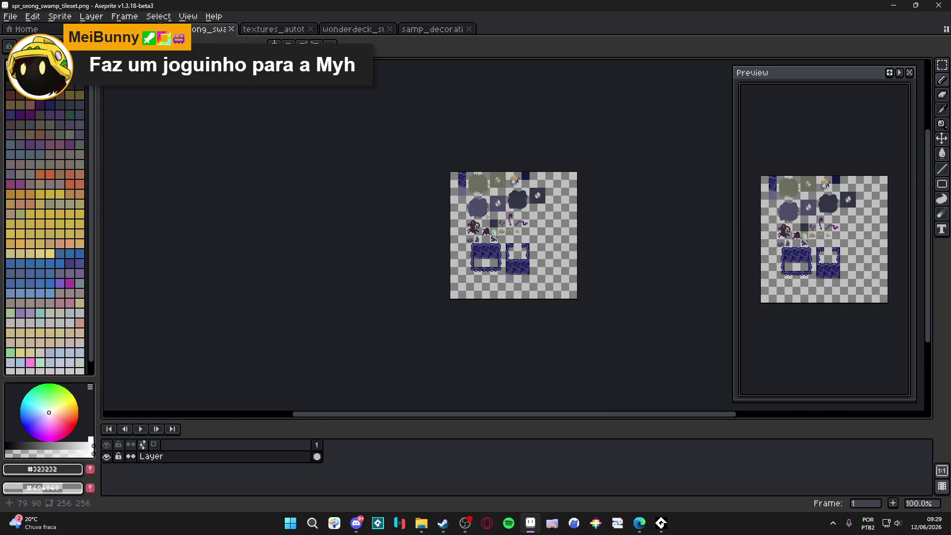
pyautogui.scroll(3, 419, 227)
pyautogui.scroll(1, 419, 228)
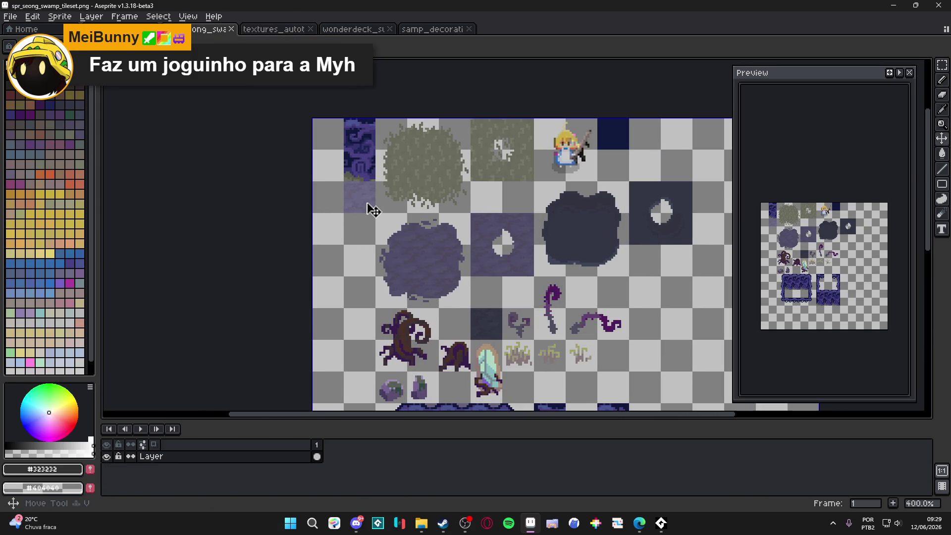
# Test a rectangular selection on the faded purple tile, then select the whole canvas.
pyautogui.press('m')
pyautogui.moveTo(366, 202); pyautogui.dragTo(366, 209)
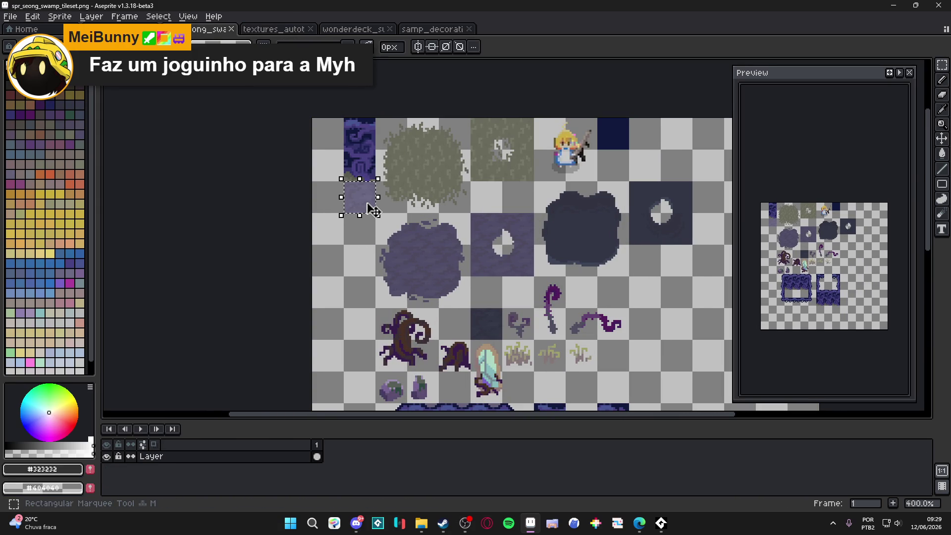
pyautogui.click(382, 202)
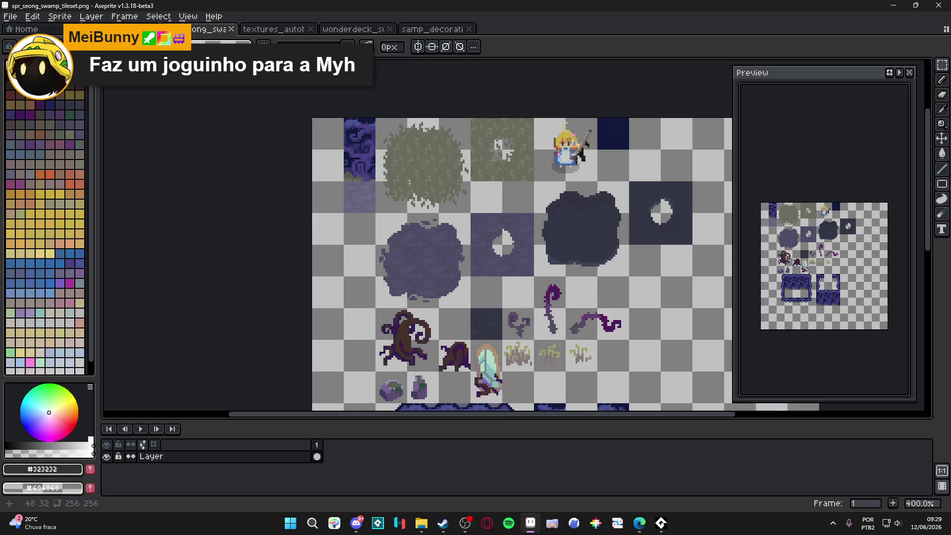
pyautogui.scroll(-1, 382, 202)
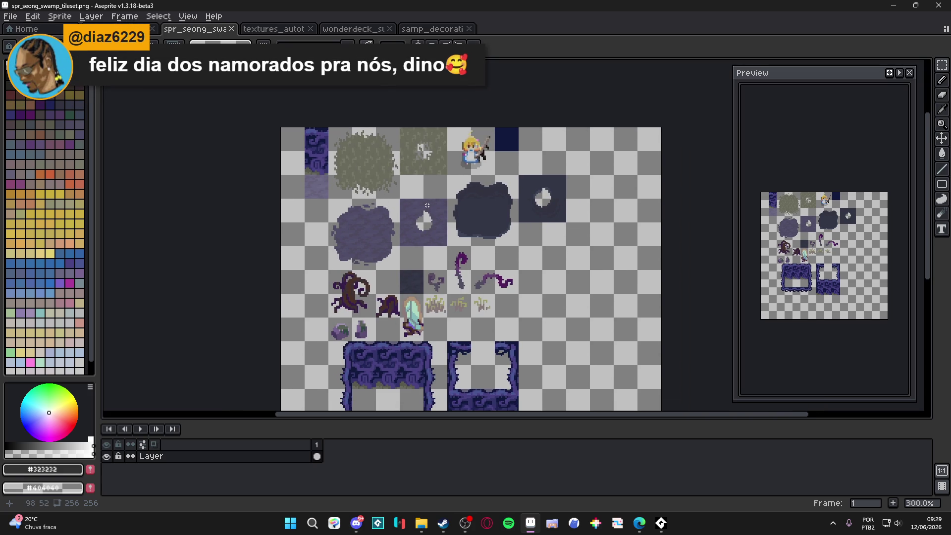
pyautogui.scroll(2, 375, 216)
pyautogui.scroll(-1, 374, 217)
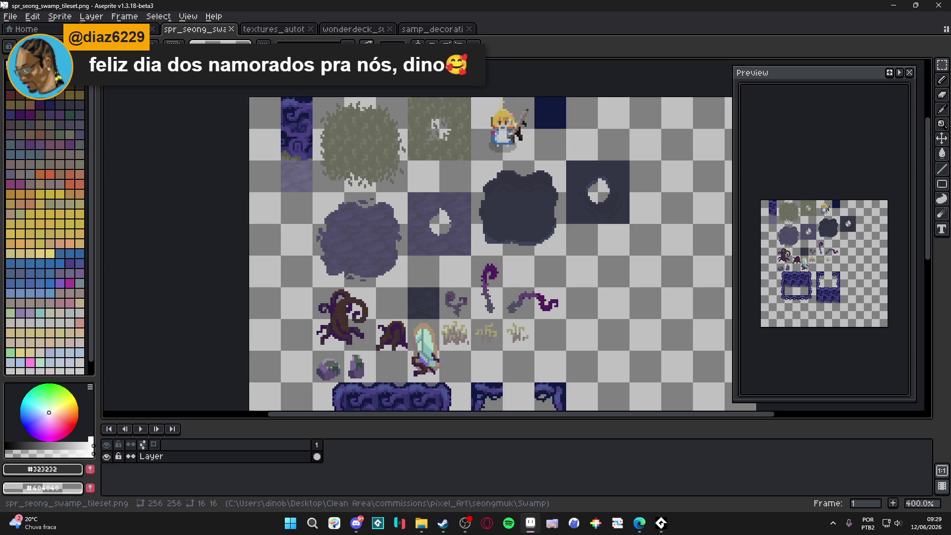
pyautogui.hotkey('alt', 'Tab')
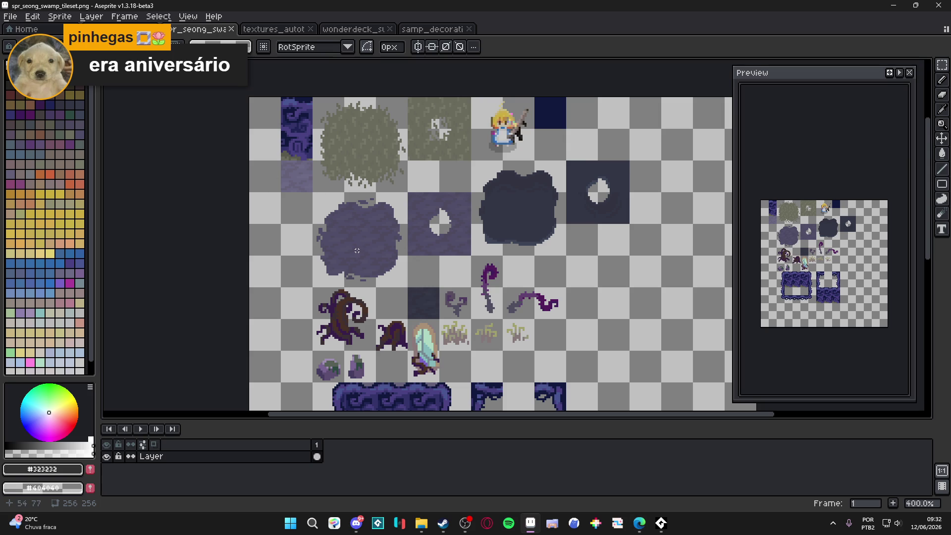
pyautogui.hotkey('ctrl', 'a')
# Trial-select the large puddle and the puddle with a hole, then drop the selection.
pyautogui.hotkey('ctrl', 'd')
pyautogui.click(323, 208)
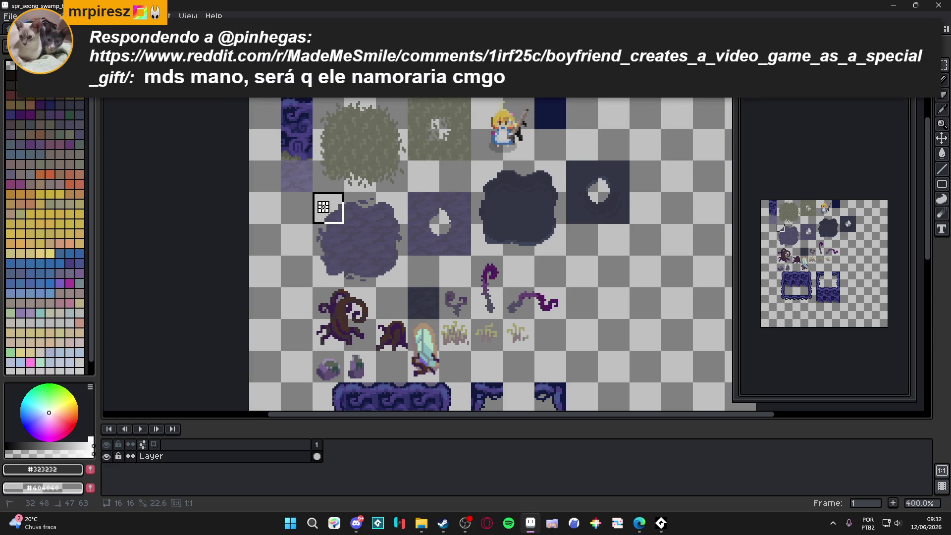
pyautogui.moveTo(323, 207)
pyautogui.mouseDown()
pyautogui.moveTo(419, 267)
pyautogui.moveTo(465, 279)
pyautogui.mouseUp()
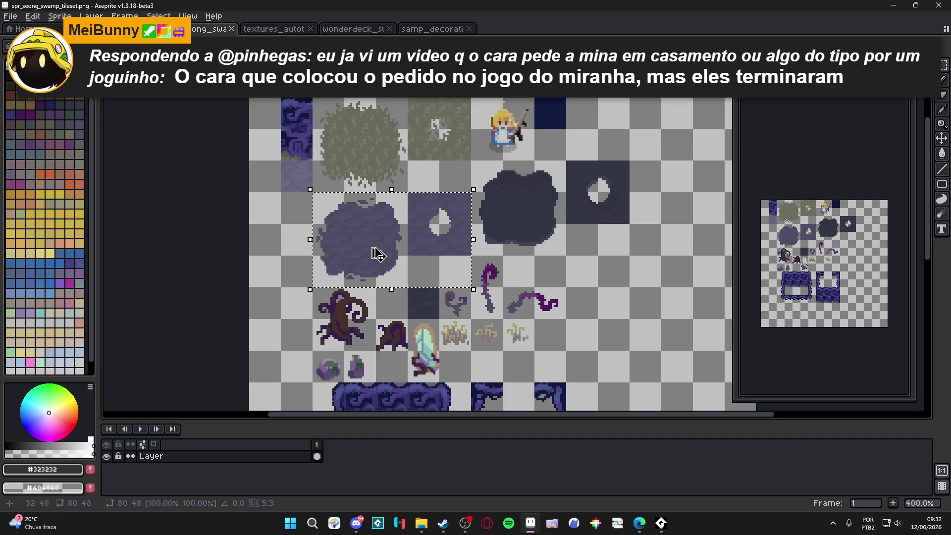
pyautogui.hotkey('ctrl', 'd')
pyautogui.scroll(-1, 374, 251)
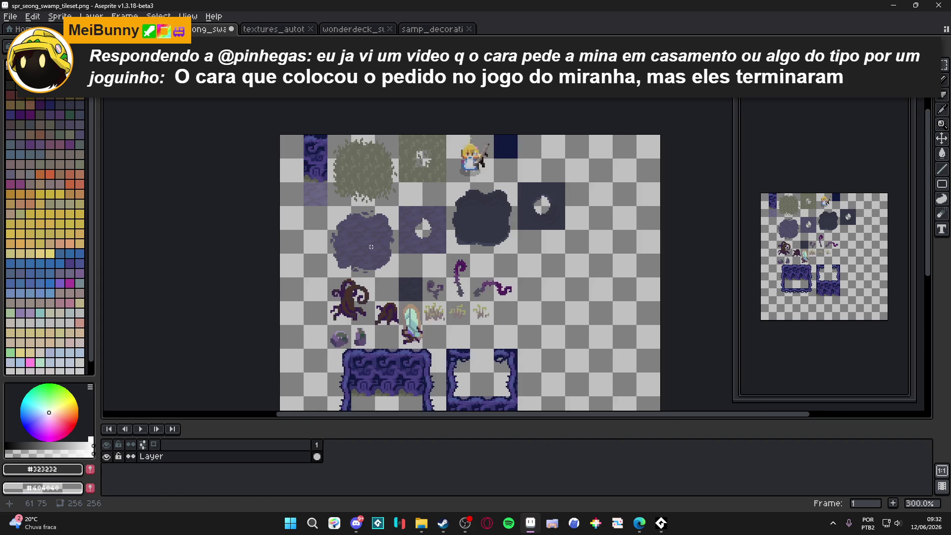
pyautogui.scroll(-1, 371, 246)
# Flip between the swamp tileset and textures_autotiles tabs, settling on textures_autotiles.
pyautogui.click(282, 32)
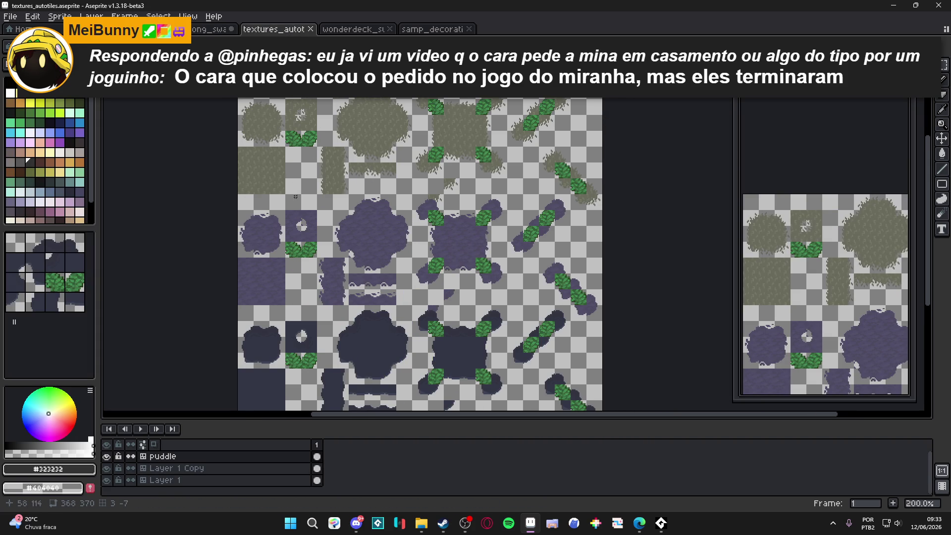
pyautogui.click(351, 29)
pyautogui.click(196, 29)
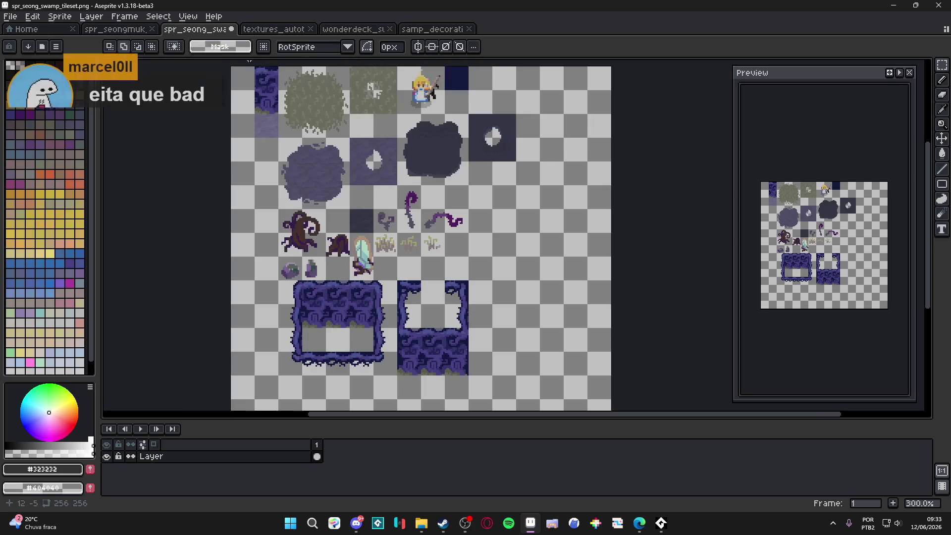
pyautogui.moveTo(345, 146); pyautogui.dragTo(347, 176)
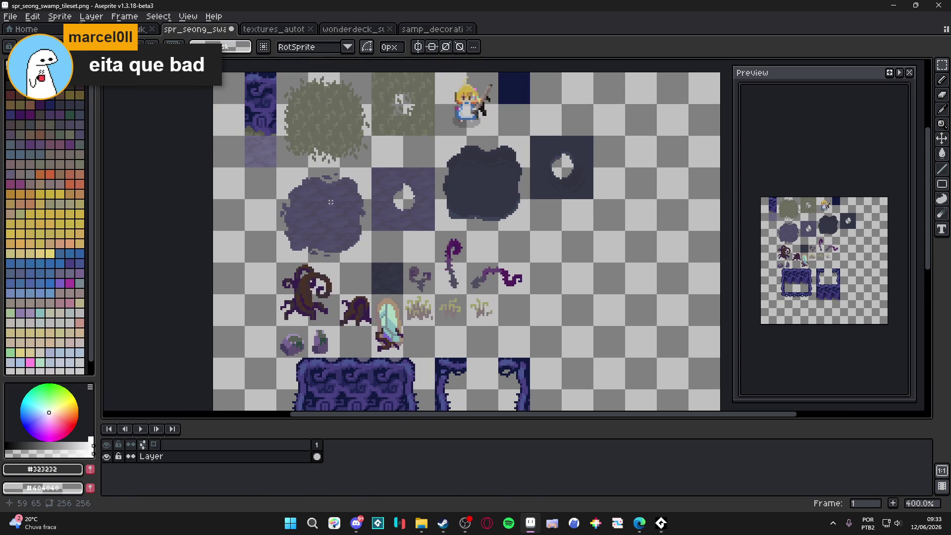
pyautogui.click(278, 29)
pyautogui.scroll(-1, 320, 170)
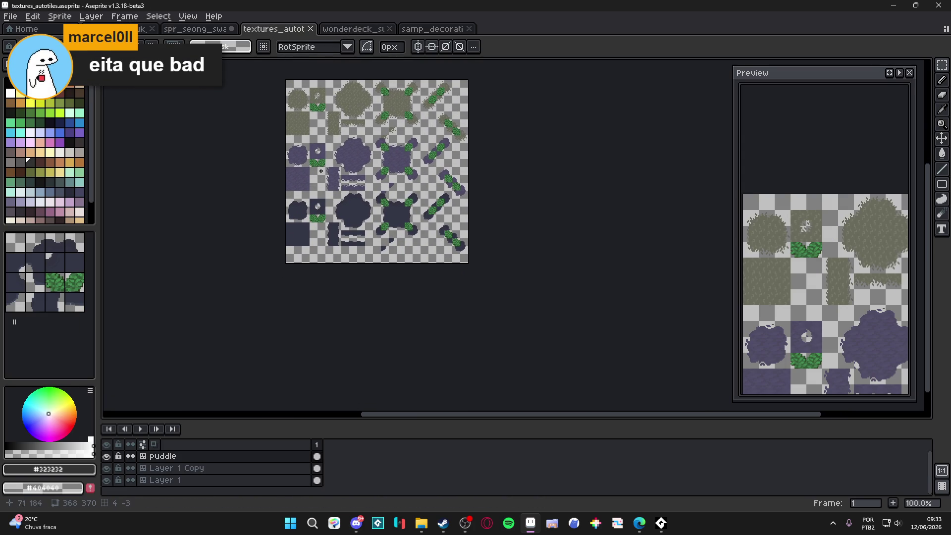
pyautogui.scroll(1, 319, 145)
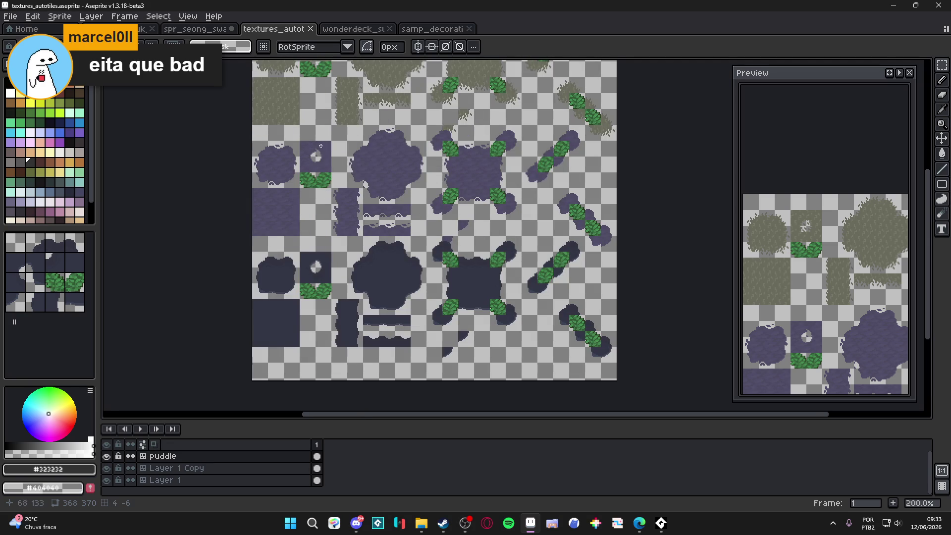
# On Layer 1 Copy, select the small, ringed and large puddle tiles and copy them.
pyautogui.keyDown('ctrl'); pyautogui.click(282, 170); pyautogui.keyUp('ctrl')
pyautogui.moveTo(260, 145); pyautogui.dragTo(298, 186)
pyautogui.scroll(1, 315, 146)
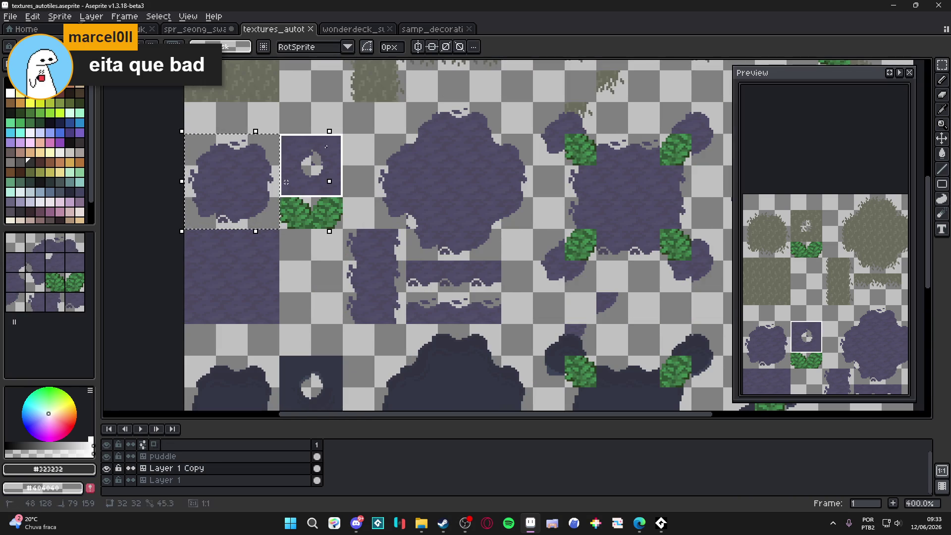
pyautogui.moveTo(346, 131)
pyautogui.mouseDown()
pyautogui.moveTo(389, 118)
pyautogui.moveTo(529, 116)
pyautogui.mouseUp()
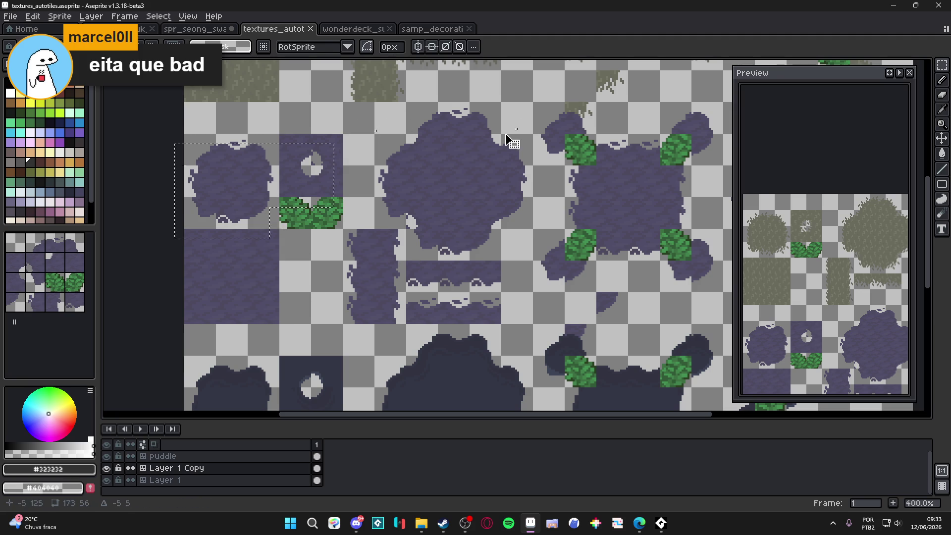
pyautogui.hotkey('ctrl', 'z')
pyautogui.moveTo(327, 140)
pyautogui.mouseDown()
pyautogui.moveTo(250, 191)
pyautogui.moveTo(294, 193)
pyautogui.moveTo(184, 196)
pyautogui.moveTo(184, 229)
pyautogui.mouseUp()
pyautogui.moveTo(389, 119)
pyautogui.mouseDown()
pyautogui.moveTo(498, 193)
pyautogui.moveTo(510, 223)
pyautogui.mouseUp()
pyautogui.moveTo(501, 261); pyautogui.dragTo(406, 229)
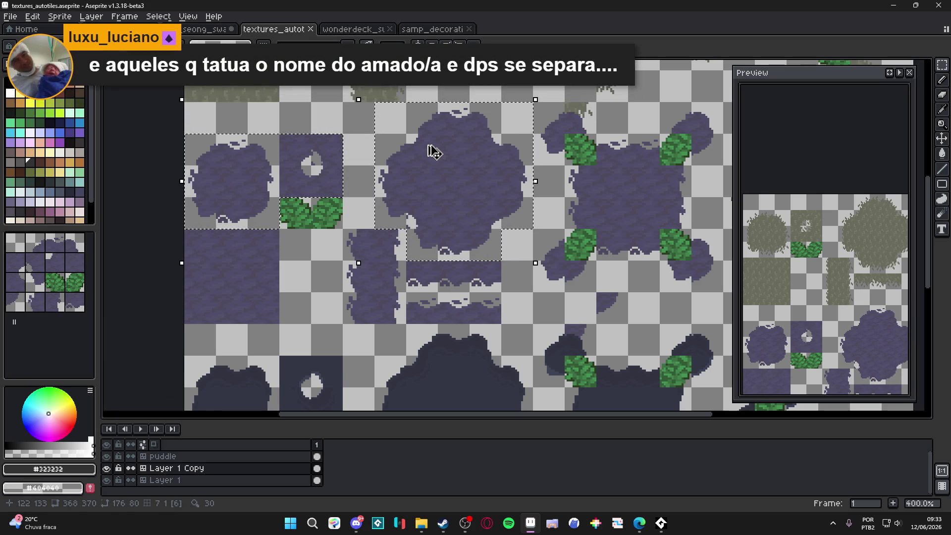
pyautogui.hotkey('ctrl', 'd')
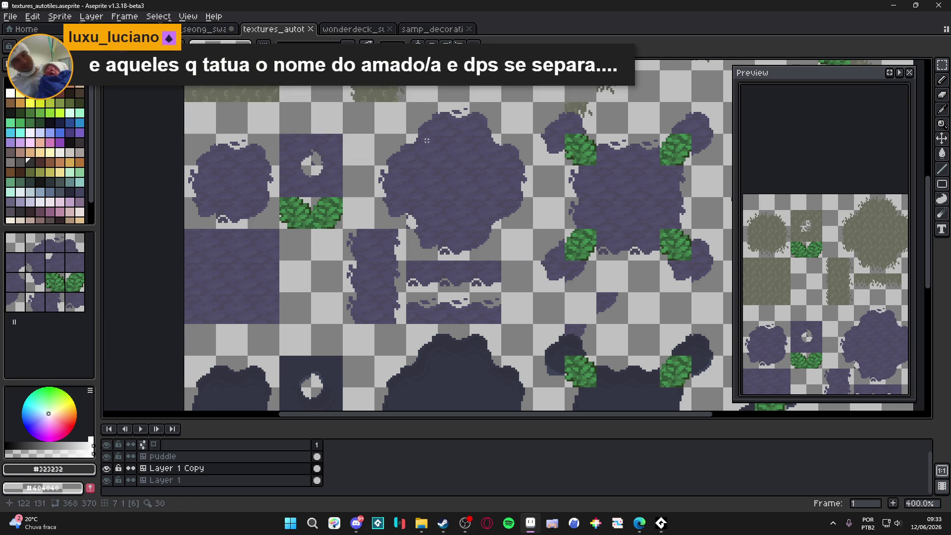
pyautogui.scroll(-1, 427, 141)
pyautogui.hscroll(4, 347, 143)
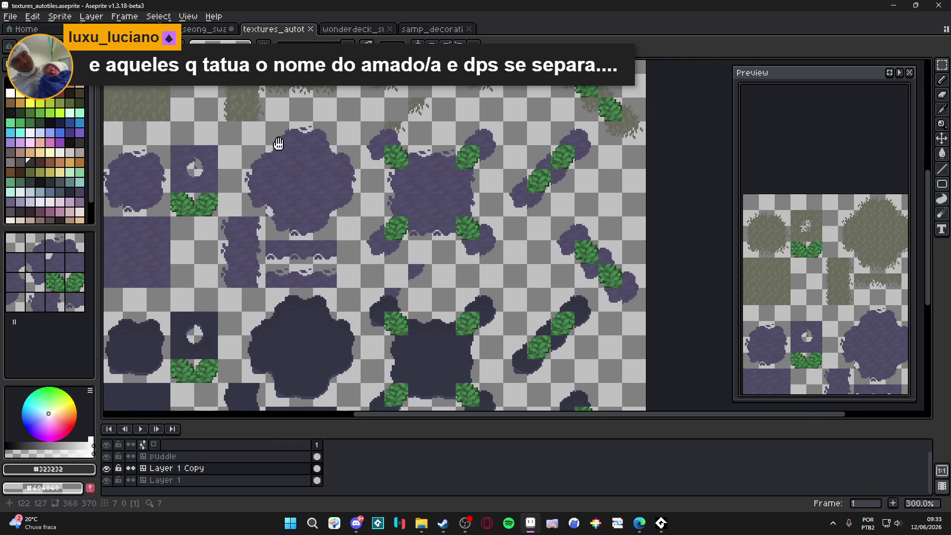
pyautogui.click(10, 17)
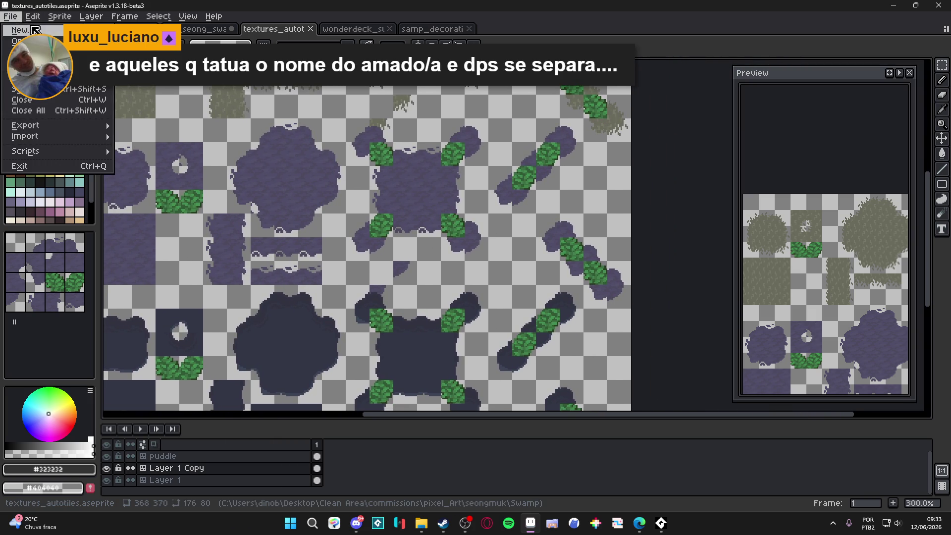
# Create a new 176x80 sprite and paste the puddle tiles into it.
pyautogui.click(30, 29)
pyautogui.click(446, 366)
pyautogui.hotkey('ctrl', 'v')
pyautogui.scroll(2, 525, 246)
pyautogui.moveTo(523, 246)
pyautogui.mouseDown()
pyautogui.moveTo(460, 247)
pyautogui.moveTo(436, 343)
pyautogui.mouseUp()
pyautogui.press('Return')
# Extend the canvas to 307 px high and move the puddle tiles about 192 px down.
pyautogui.press('1')
pyautogui.hotkey('ctrl', 'alt', 'c')
pyautogui.click(826, 290)
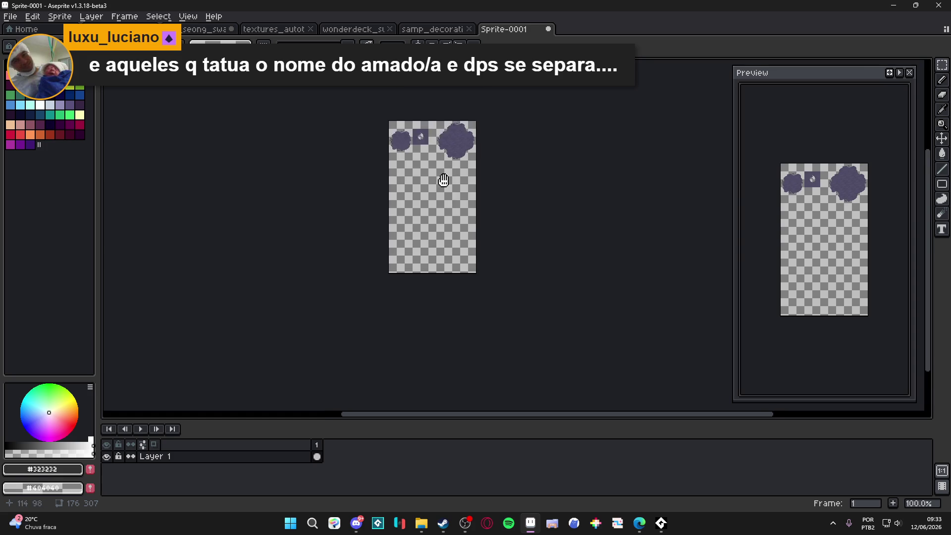
pyautogui.scroll(2, 404, 259)
pyautogui.moveTo(541, 252); pyautogui.dragTo(298, 143)
pyautogui.moveTo(298, 143); pyautogui.dragTo(298, 238)
pyautogui.hotkey('ctrl', 'd')
# Paste a 16x16 floor block from wonderdeck_swamp's Floor layer at the canvas top-left.
pyautogui.click(426, 33)
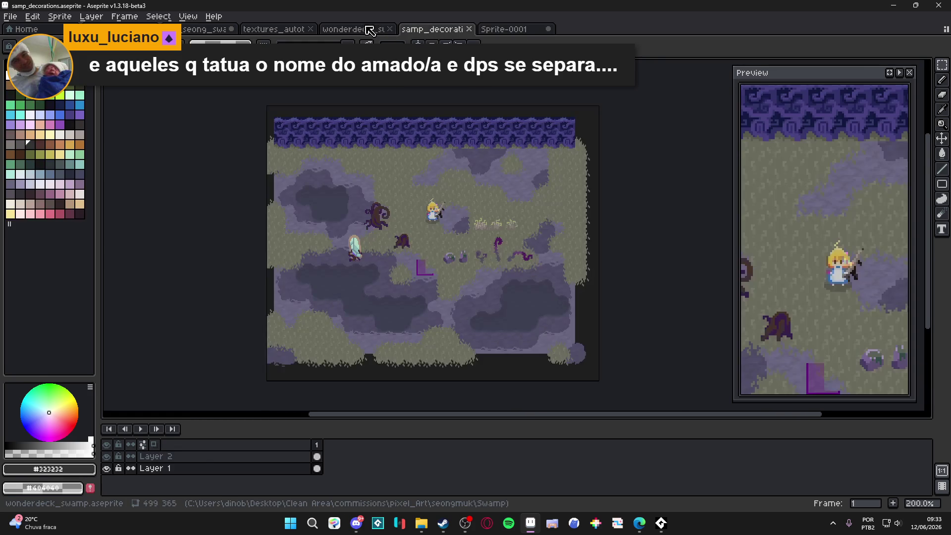
pyautogui.click(369, 29)
pyautogui.scroll(1, 333, 232)
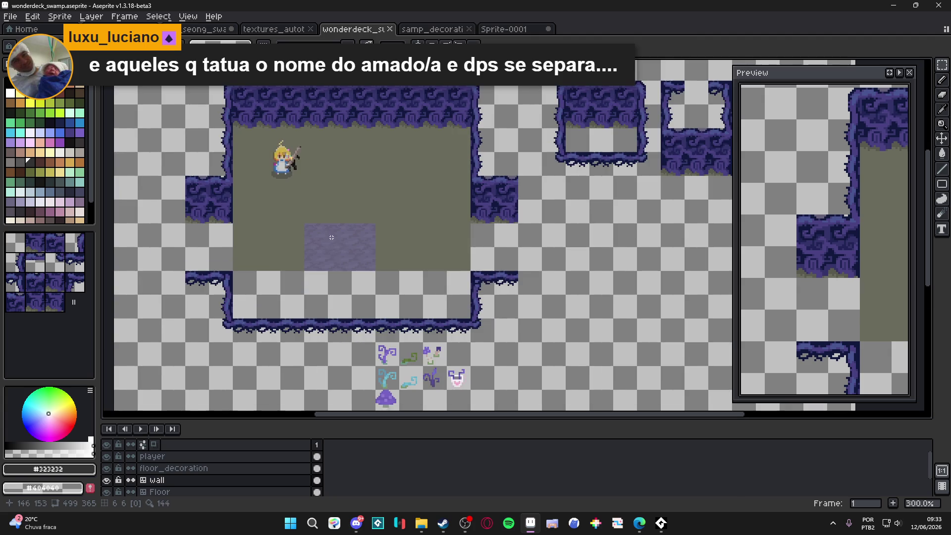
pyautogui.keyDown('ctrl'); pyautogui.click(314, 242); pyautogui.keyUp('ctrl')
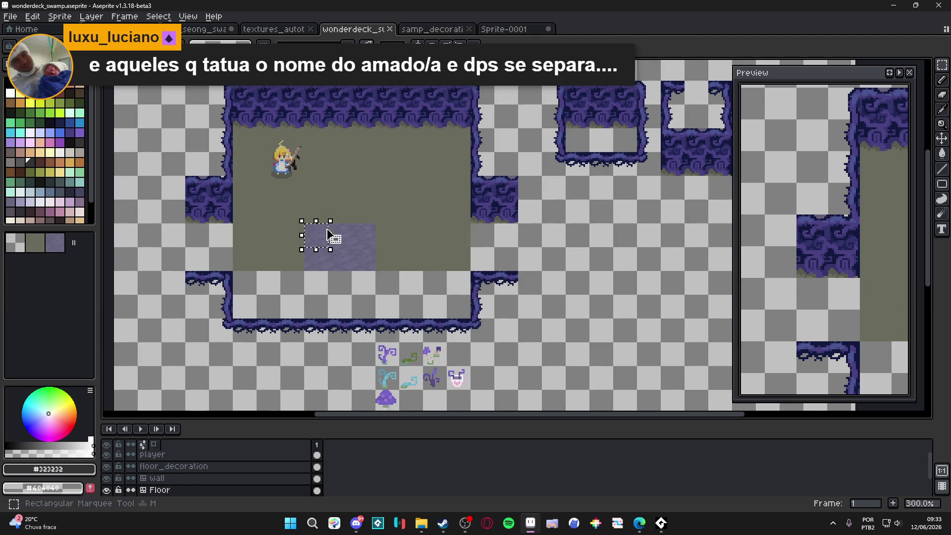
pyautogui.hotkey('ctrl', 'Tab')
pyautogui.hotkey('ctrl', 'Tab')
pyautogui.hotkey('ctrl', 'v')
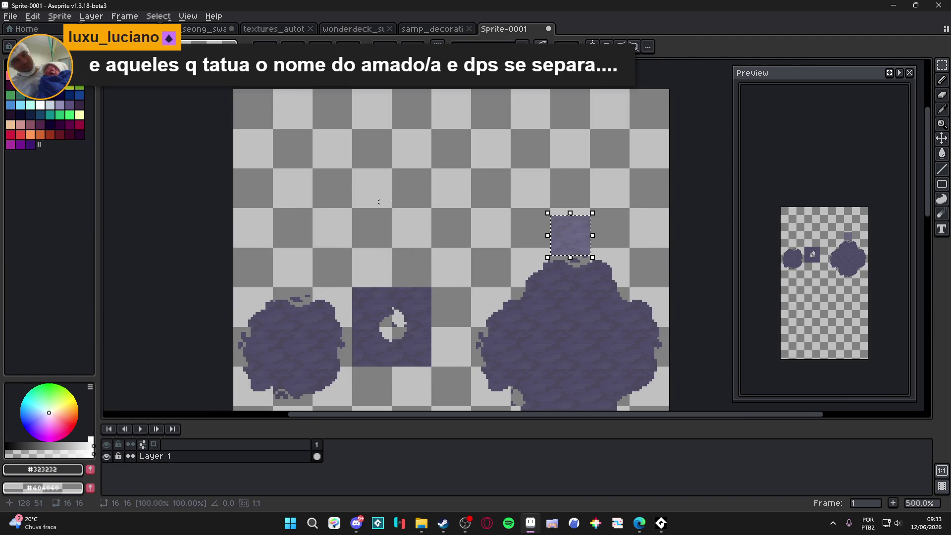
pyautogui.moveTo(570, 238)
pyautogui.mouseDown()
pyautogui.moveTo(272, 219)
pyautogui.moveTo(255, 230)
pyautogui.mouseUp()
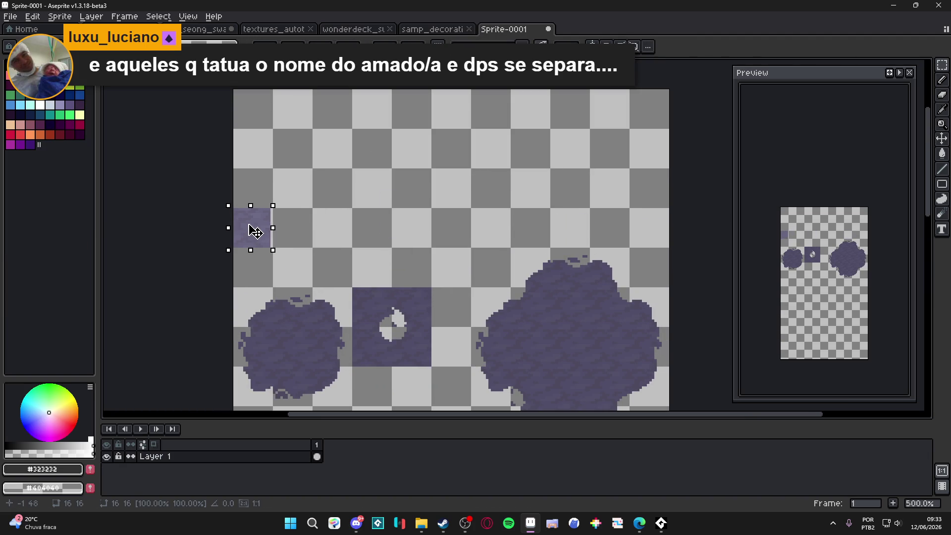
pyautogui.scroll(-3, 253, 226)
pyautogui.click(237, 159)
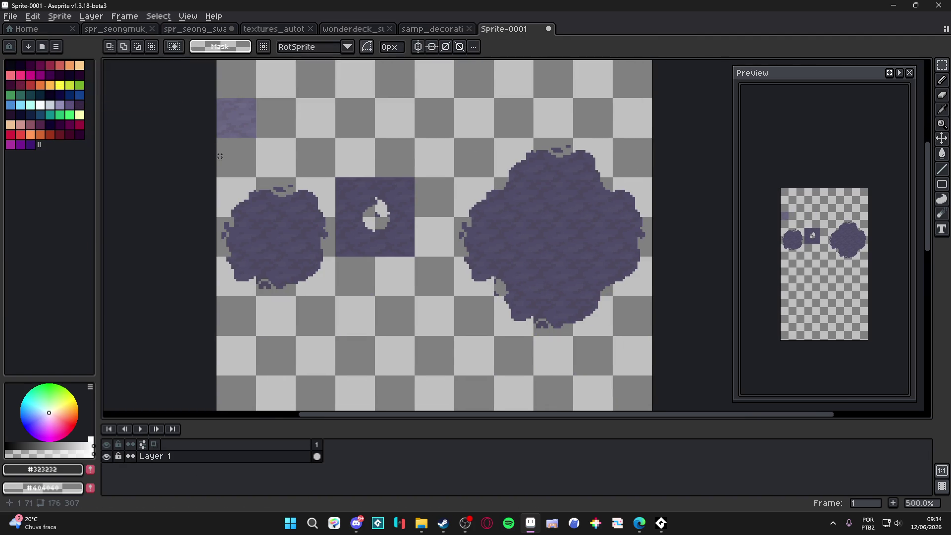
pyautogui.moveTo(237, 158)
pyautogui.mouseDown()
pyautogui.moveTo(255, 176)
pyautogui.moveTo(644, 326)
pyautogui.mouseUp()
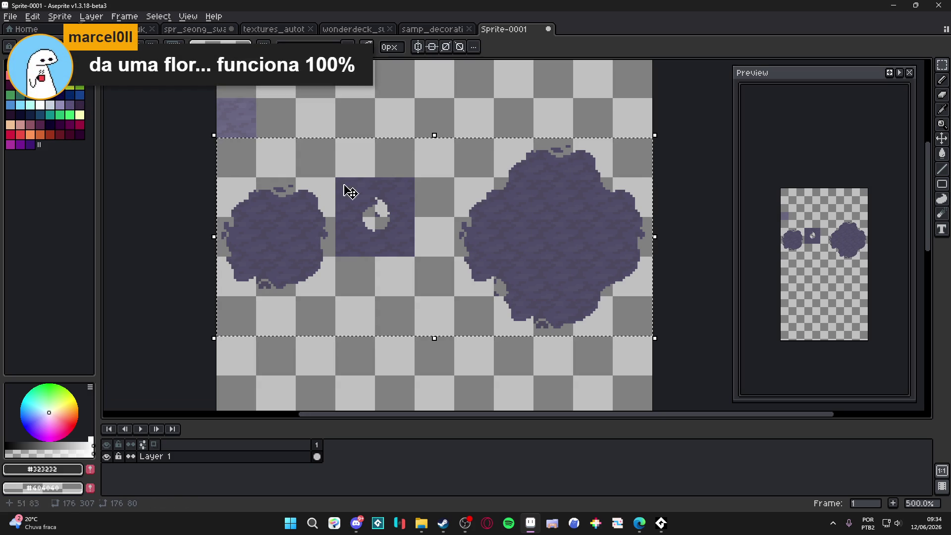
# Sample the floor block's purple and a second purple shade from the canvas for bucket filling.
pyautogui.keyDown('alt'); pyautogui.click(249, 121); pyautogui.keyUp('alt')
pyautogui.press('g')
pyautogui.scroll(6, 272, 195)
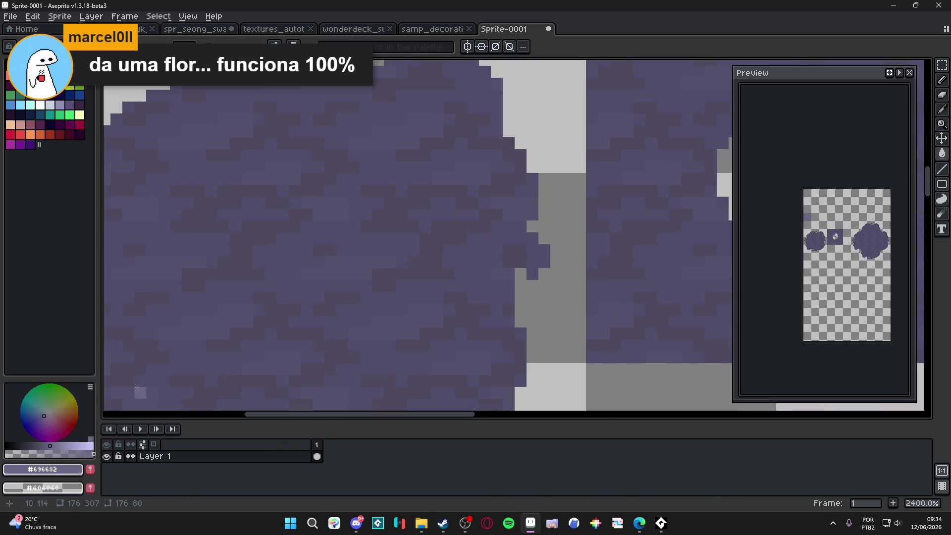
pyautogui.scroll(-6, 316, 270)
pyautogui.scroll(4, 303, 211)
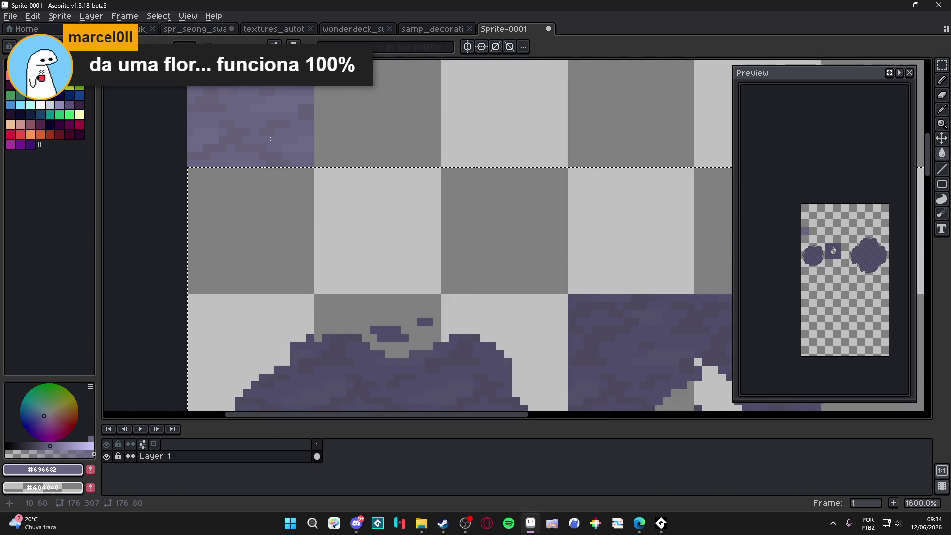
pyautogui.keyDown('alt'); pyautogui.click(290, 105); pyautogui.keyUp('alt')
pyautogui.scroll(-4, 362, 284)
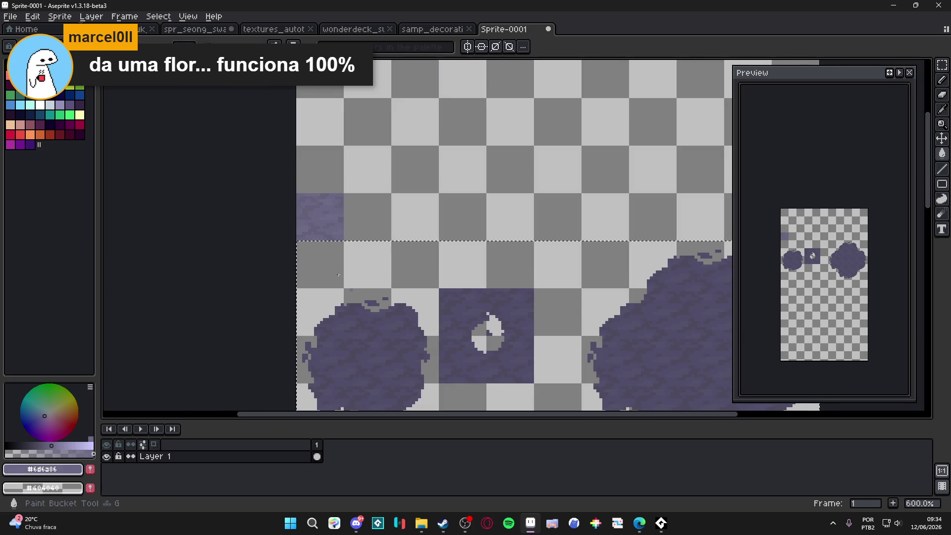
pyautogui.scroll(3, 378, 346)
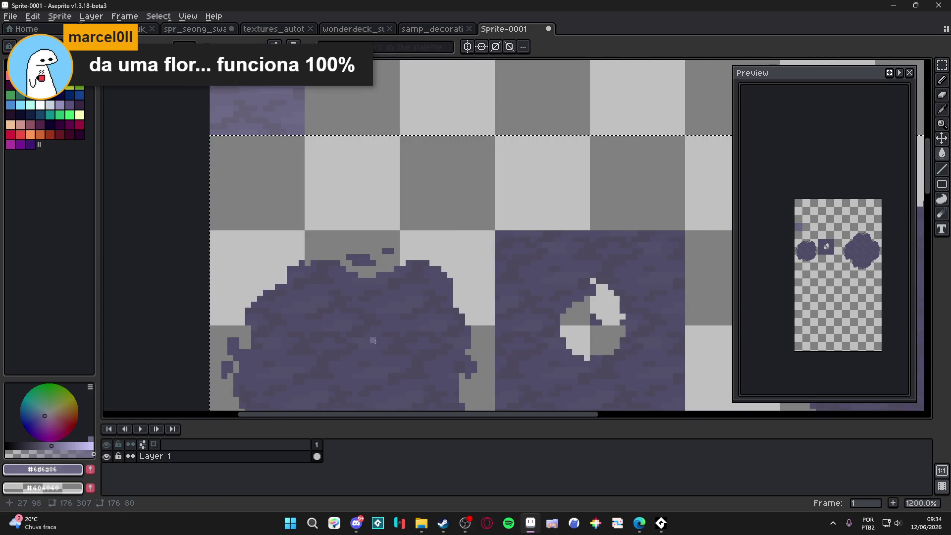
pyautogui.scroll(-2, 378, 345)
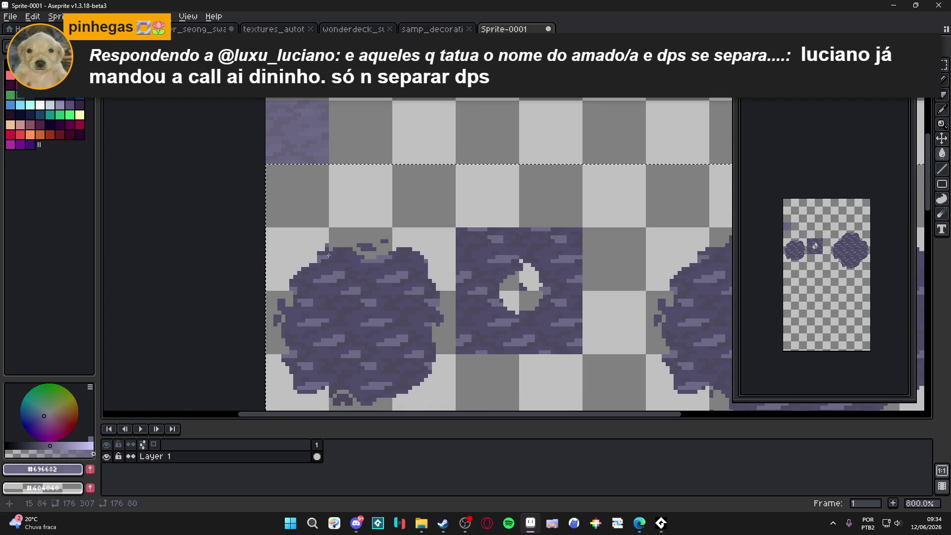
pyautogui.scroll(1, 331, 294)
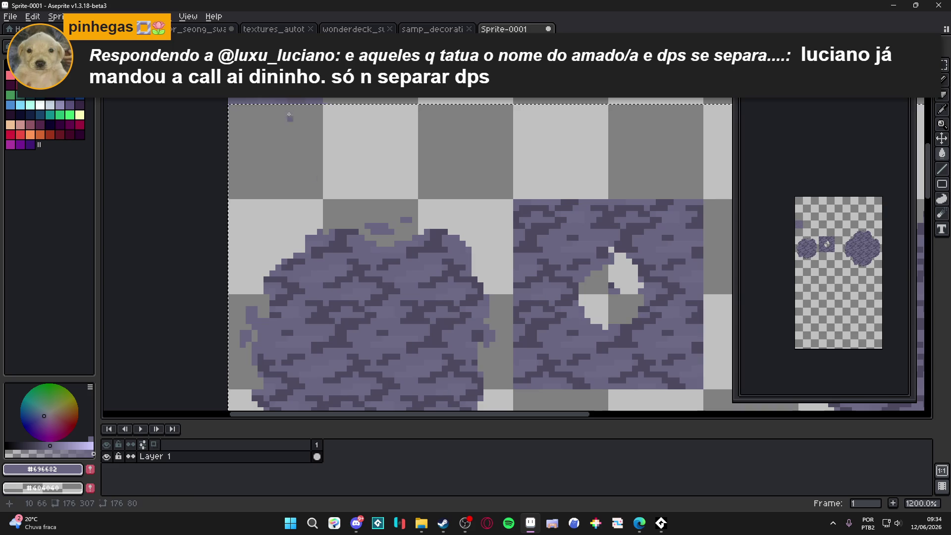
# Pick a darker purple for the Paint Bucket and bring the other puddle tiles into view.
pyautogui.keyDown('alt'); pyautogui.click(386, 288); pyautogui.keyUp('alt')
pyautogui.press('g')
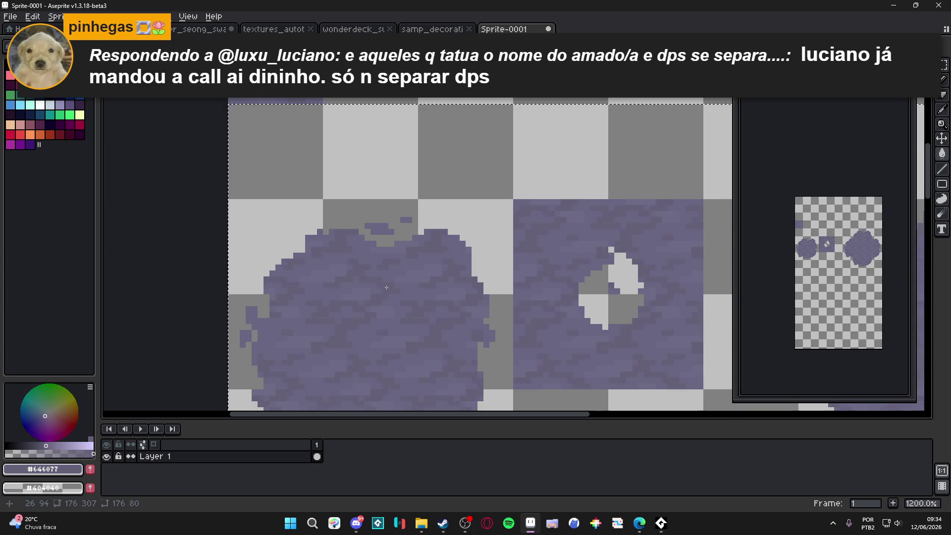
pyautogui.scroll(-5, 515, 289)
pyautogui.moveTo(515, 289); pyautogui.dragTo(462, 275)
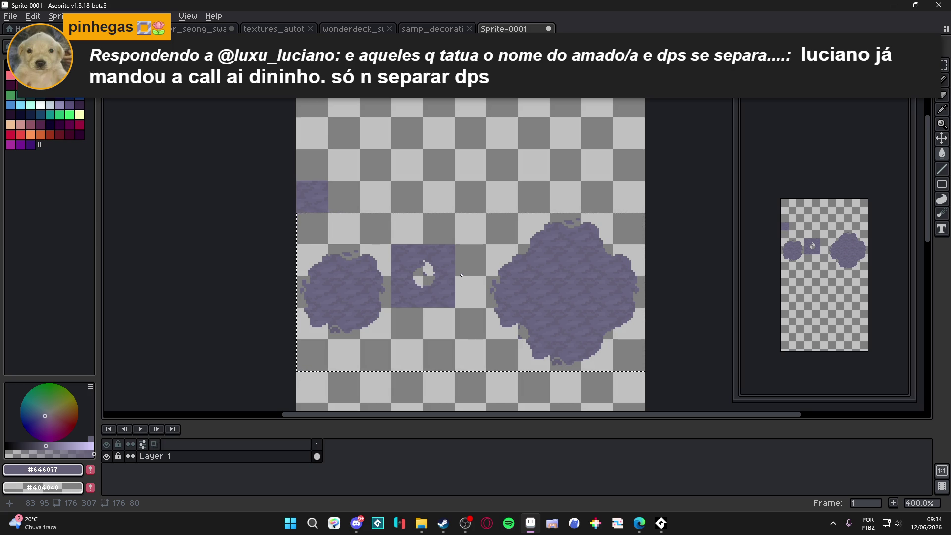
pyautogui.scroll(-1, 404, 266)
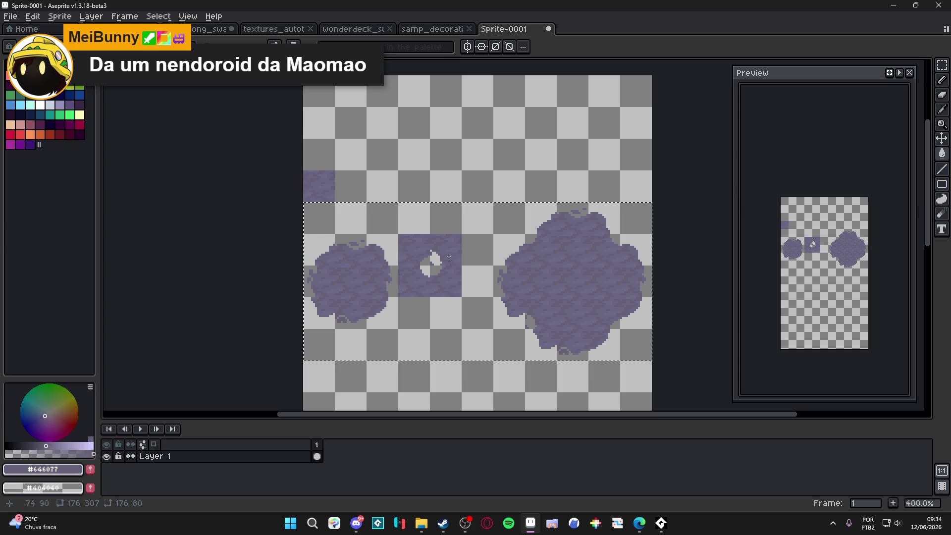
pyautogui.scroll(-3, 432, 263)
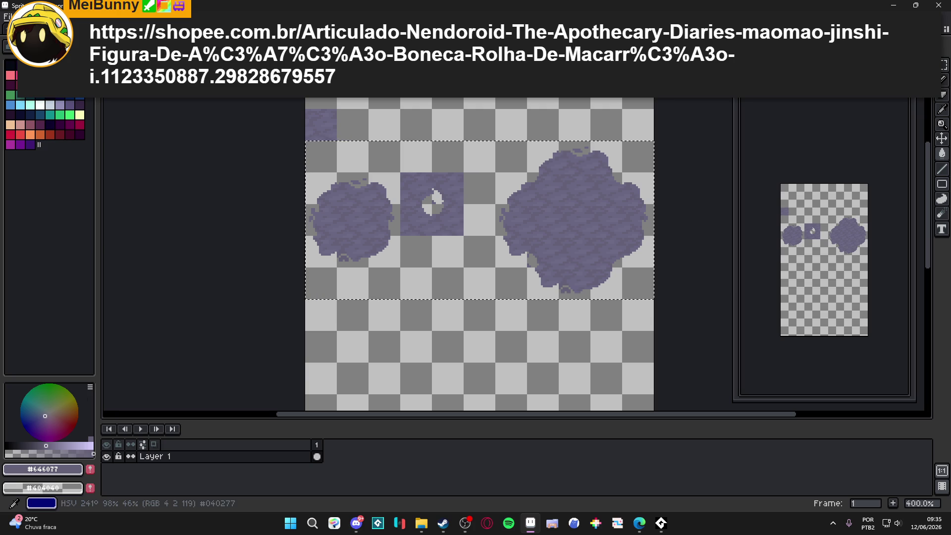
pyautogui.hotkey('alt', 'Tab')
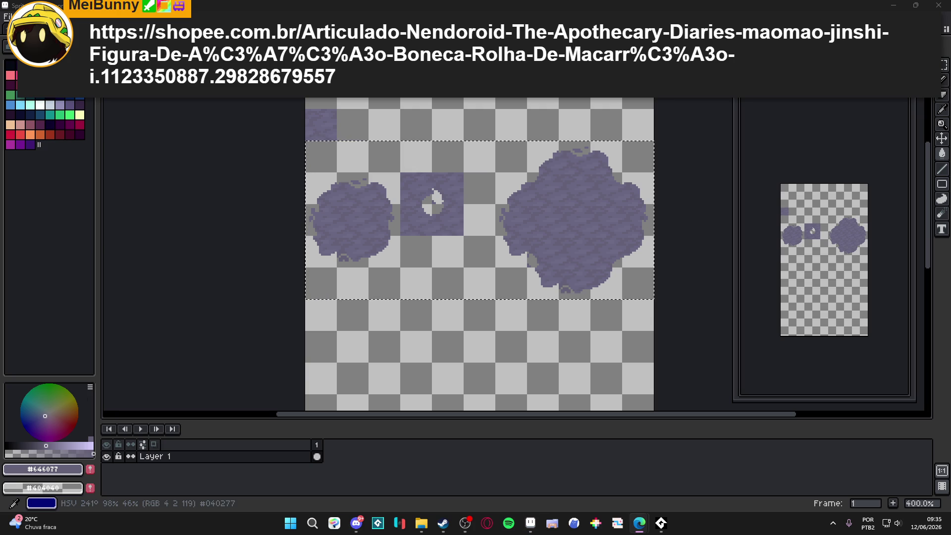
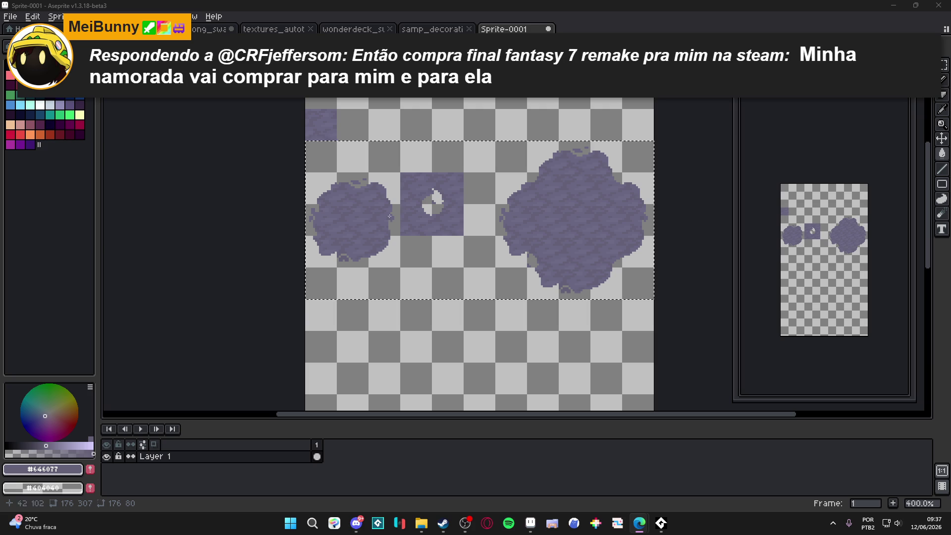
# Convert Layer 1 into a tilemap layer, accepting the default tileset settings.
pyautogui.scroll(2, 335, 205)
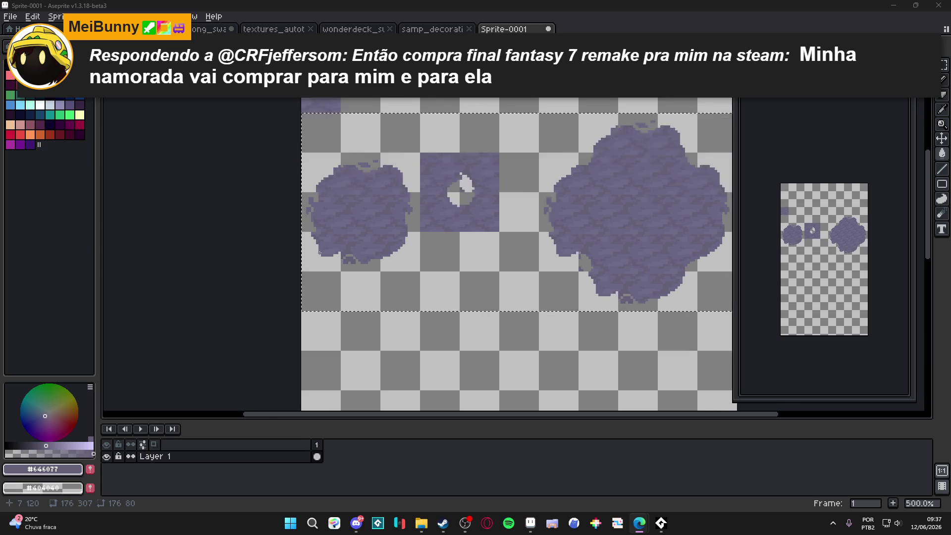
pyautogui.scroll(-2, 322, 202)
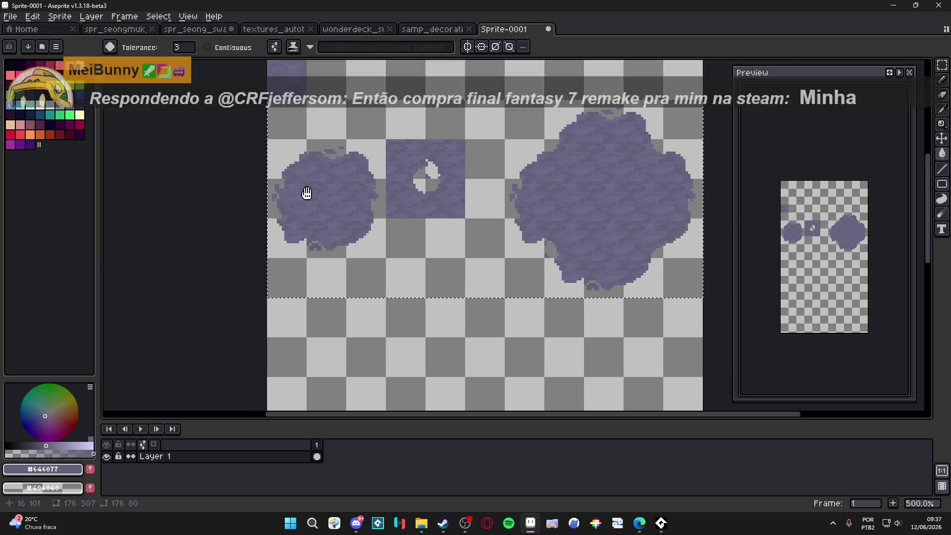
pyautogui.rightClick(161, 456)
pyautogui.moveTo(208, 455)
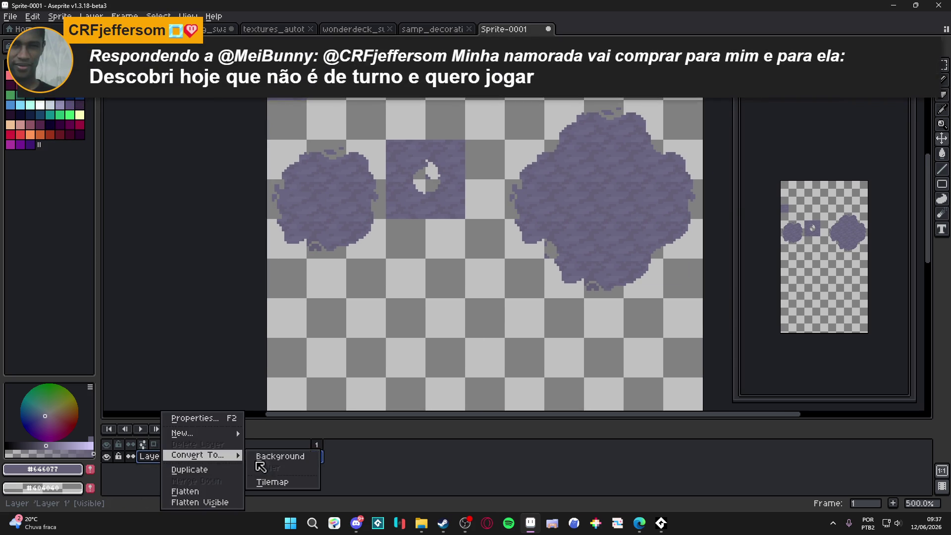
pyautogui.click(277, 482)
pyautogui.click(490, 303)
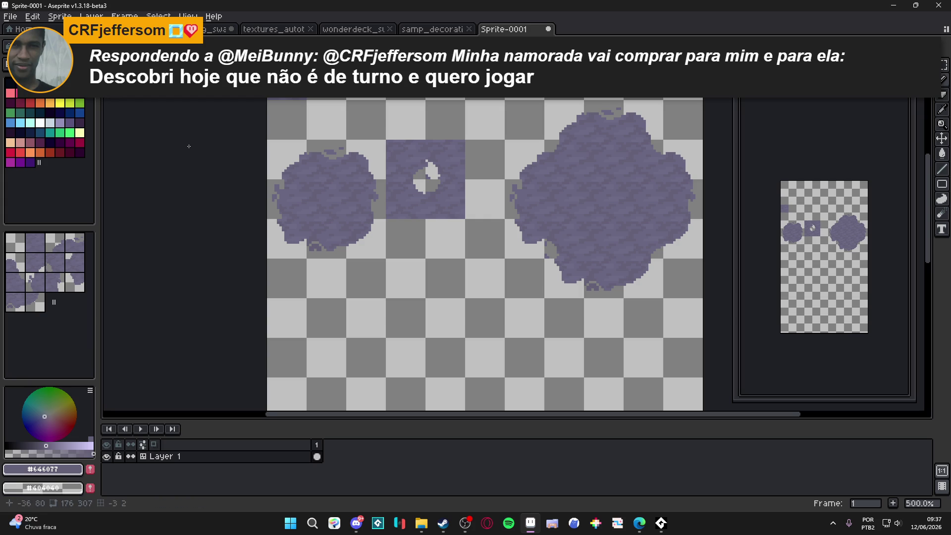
# Switch to the Move tool so tile numbers show, and start saving the sprite.
pyautogui.scroll(4, 296, 189)
pyautogui.scroll(-6, 270, 175)
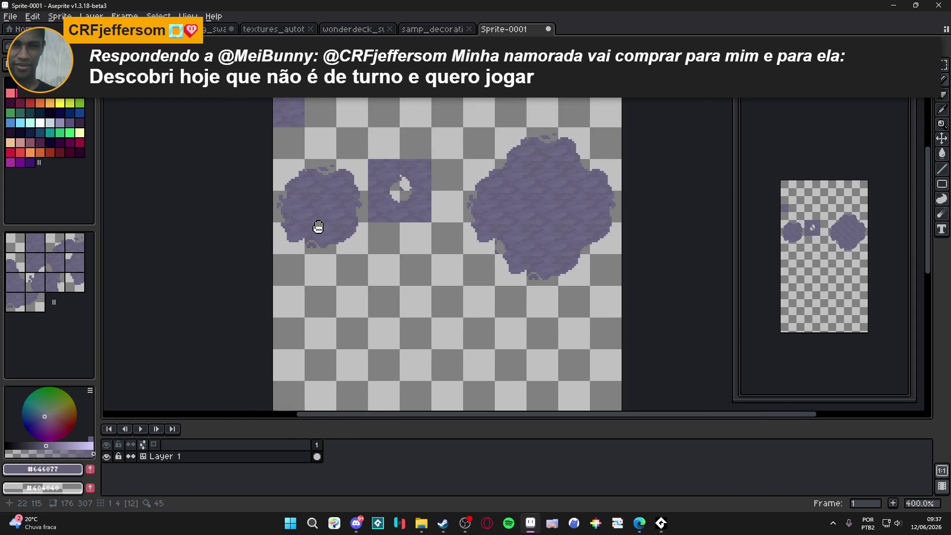
pyautogui.scroll(3, 301, 159)
pyautogui.scroll(2, 302, 159)
pyautogui.scroll(-2, 307, 163)
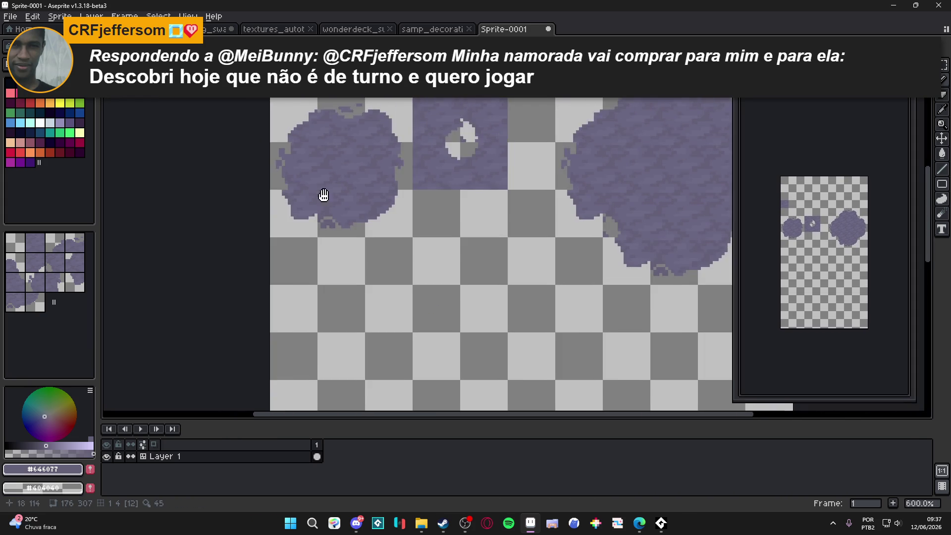
pyautogui.press('v')
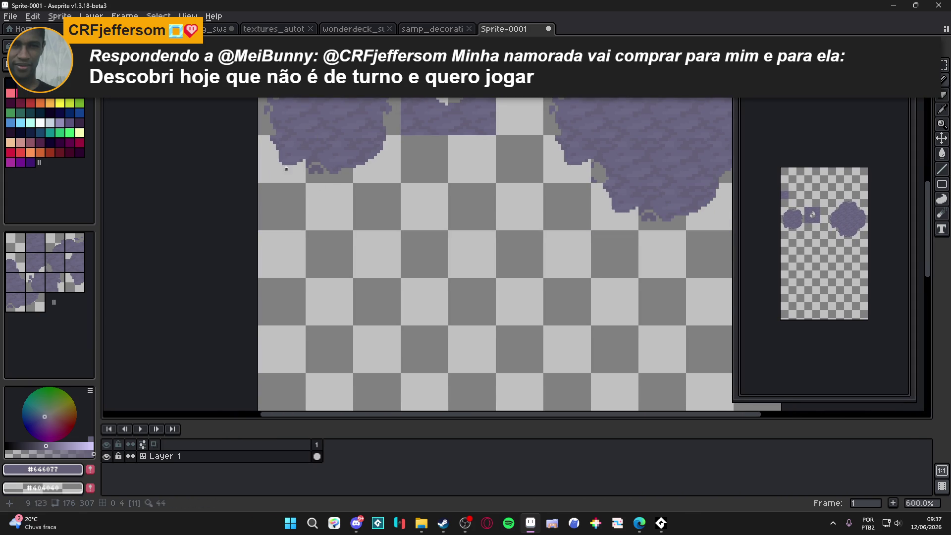
pyautogui.scroll(-1, 279, 164)
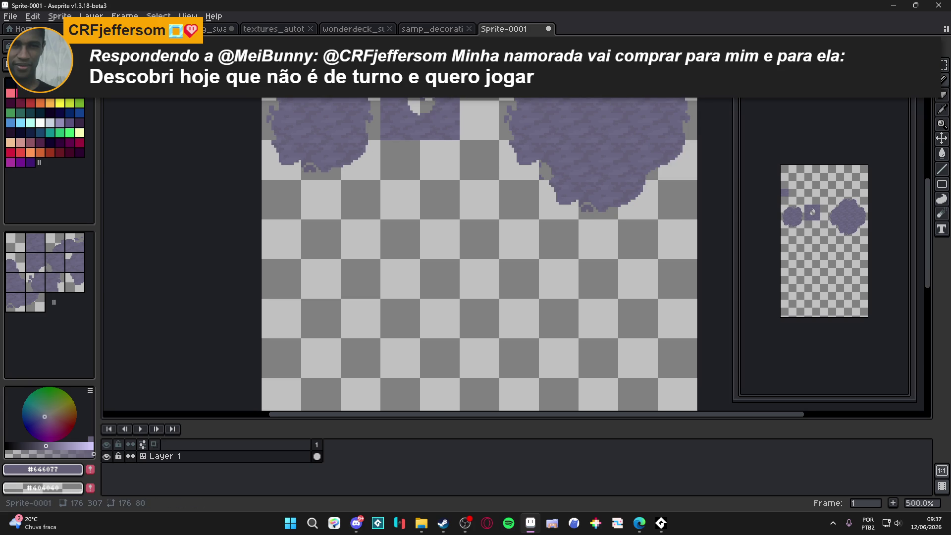
pyautogui.hotkey('ctrl', 's')
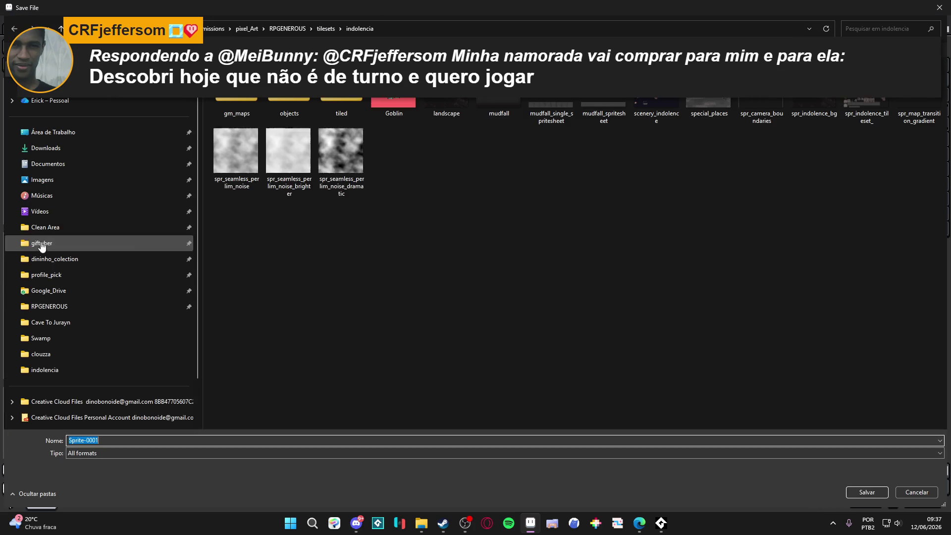
# Browse in the save dialog to the pixel_Art > seongmuk > Swamp folder.
pyautogui.click(89, 371)
pyautogui.click(69, 229)
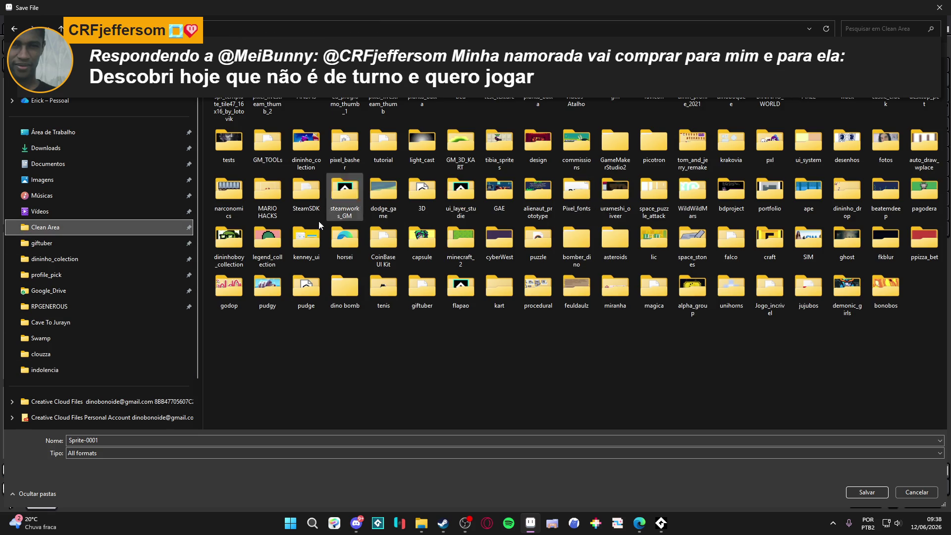
pyautogui.click(105, 246)
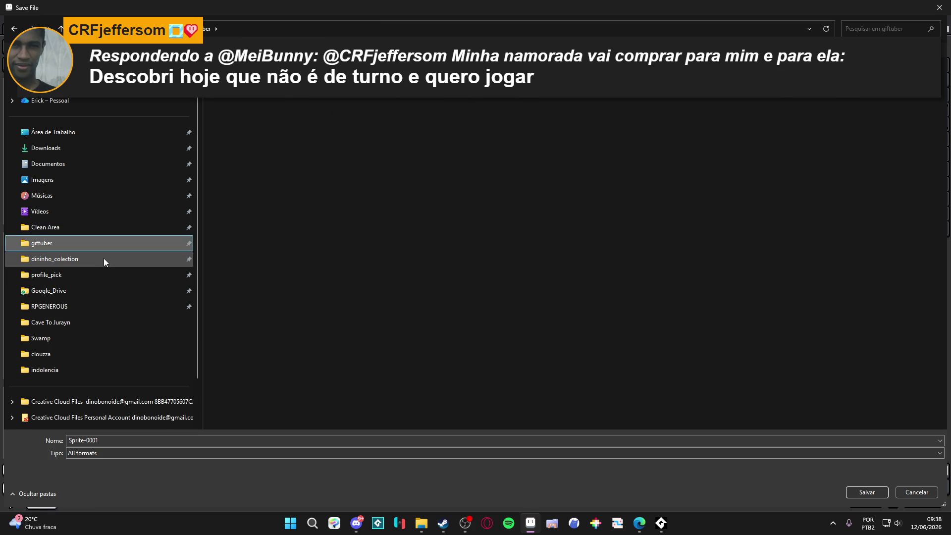
pyautogui.click(103, 259)
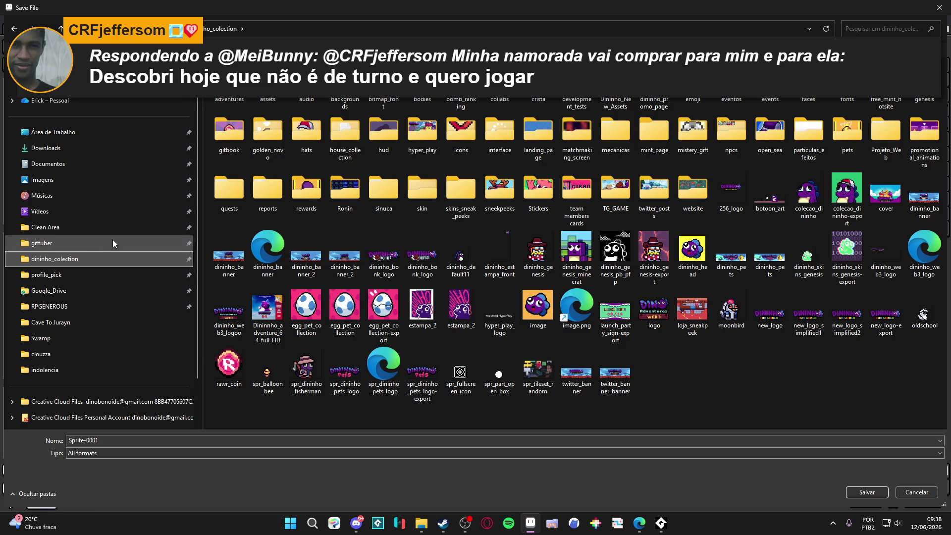
pyautogui.click(69, 323)
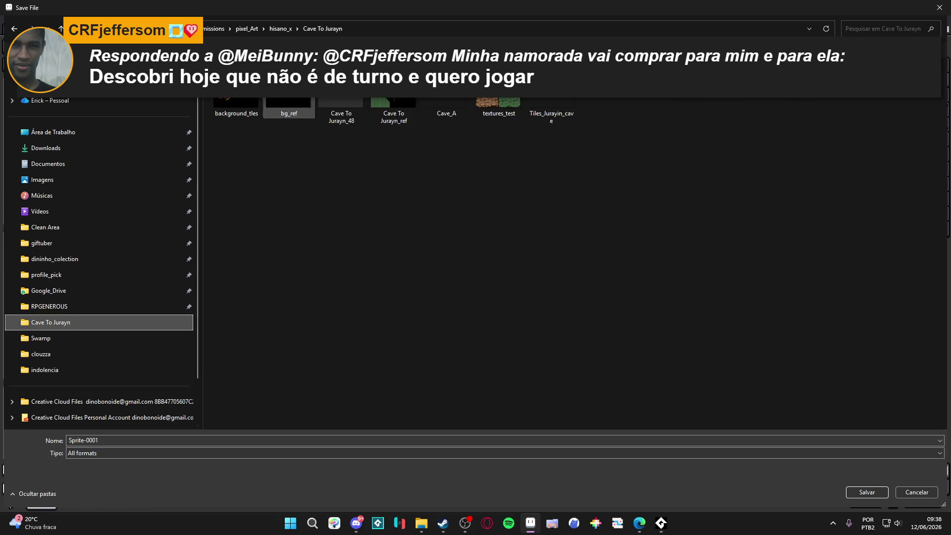
pyautogui.click(280, 28)
pyautogui.click(246, 29)
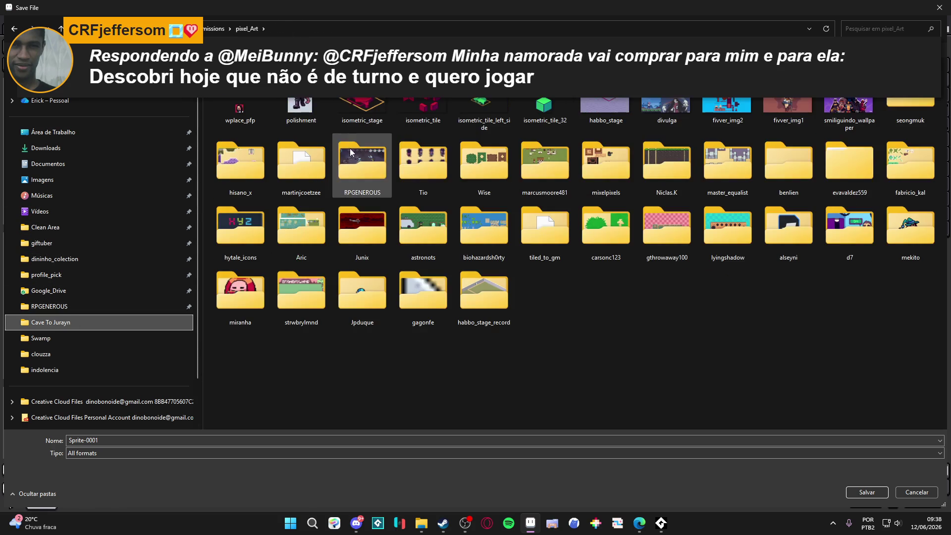
pyautogui.click(911, 112)
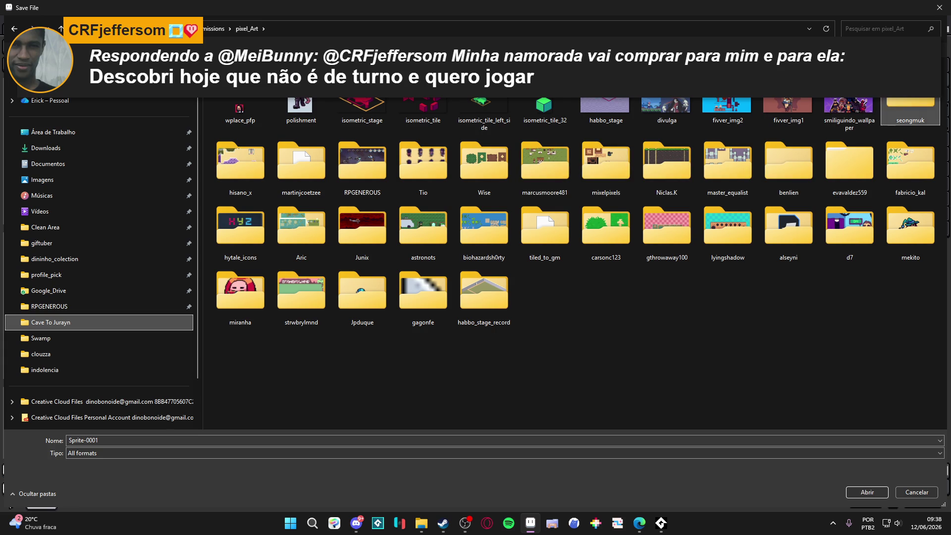
pyautogui.press('Return')
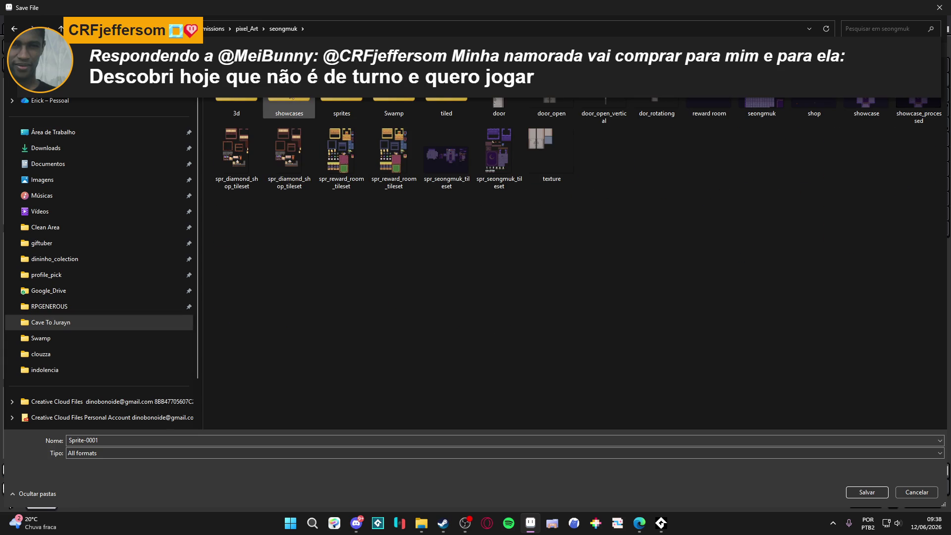
pyautogui.doubleClick(291, 101)
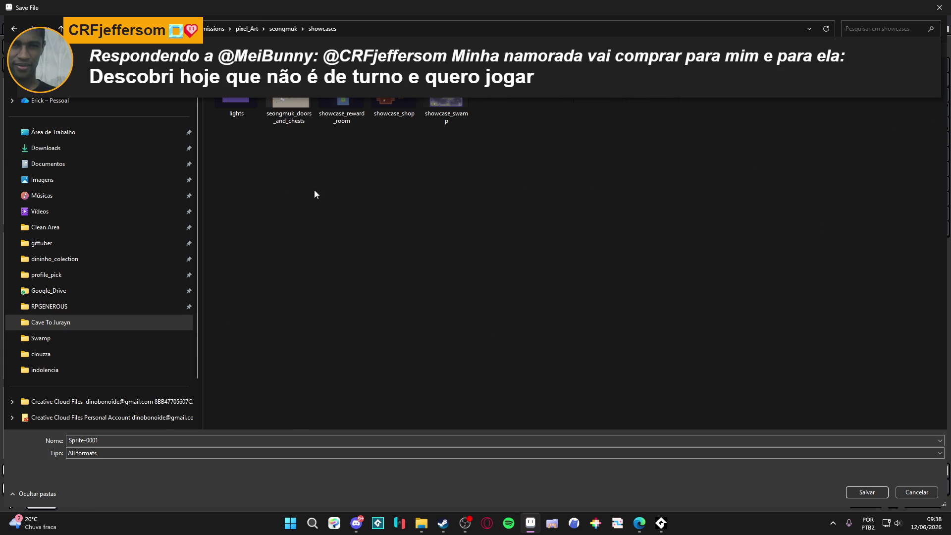
pyautogui.click(13, 28)
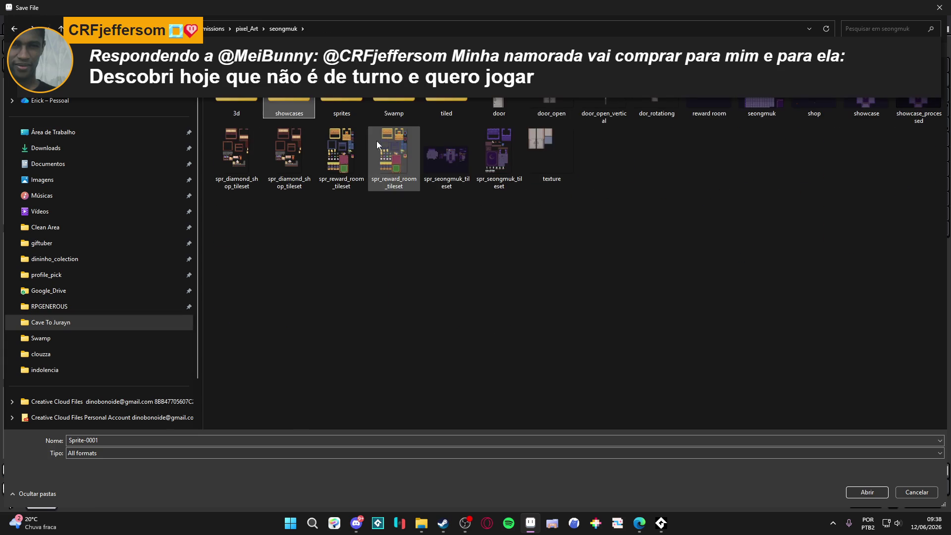
pyautogui.doubleClick(400, 99)
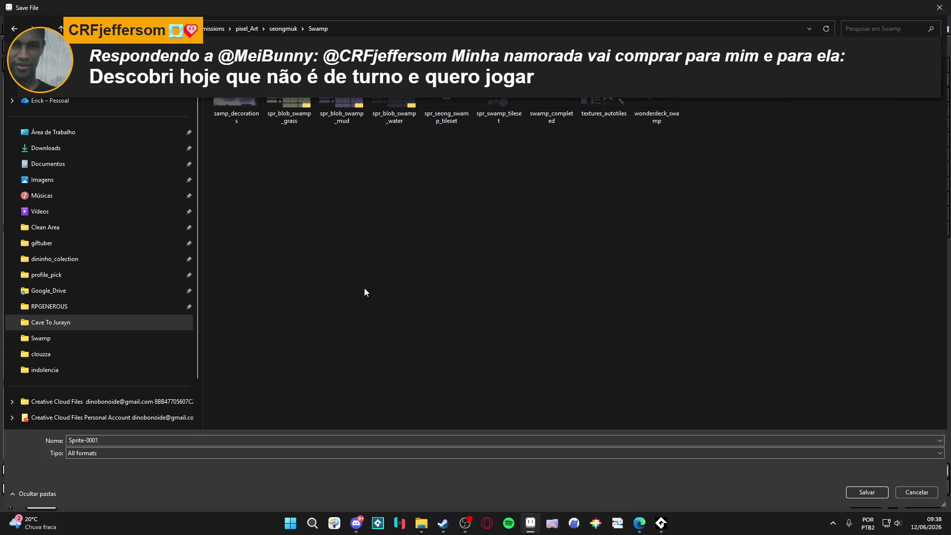
# Name the file clif_earth and save it.
pyautogui.click(125, 441)
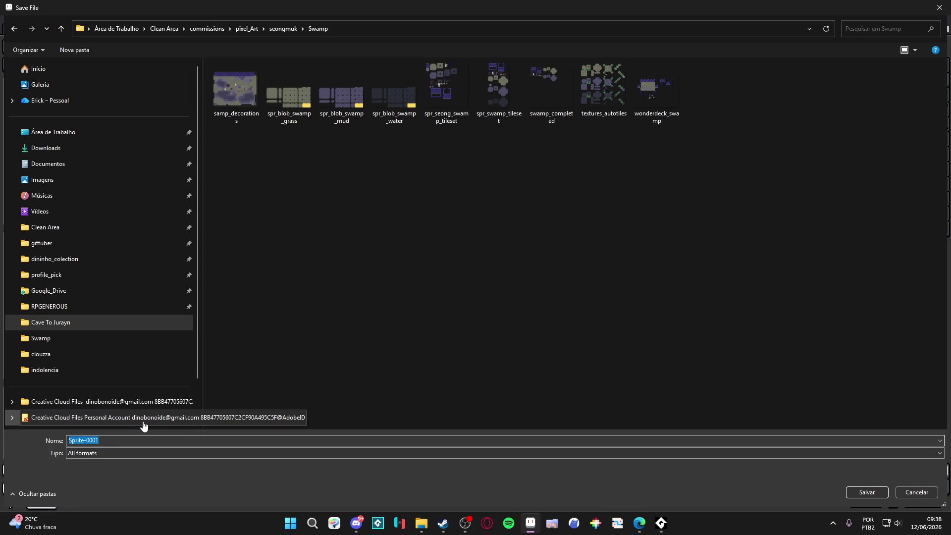
pyautogui.press('BackSpace')
pyautogui.write('rth')
pyautogui.press('Return')
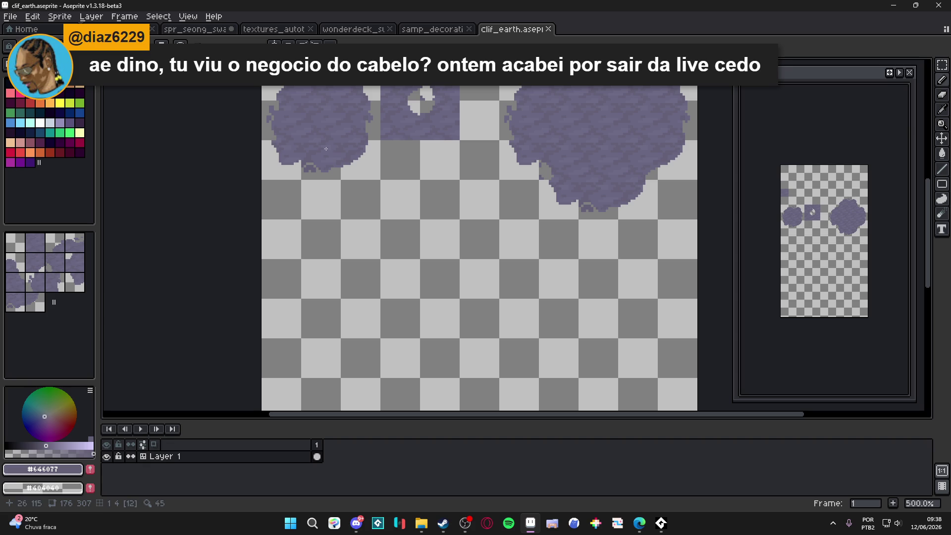
# Zoom in and set the drawing colour to a darker violet on the colour wheel.
pyautogui.scroll(2, 330, 182)
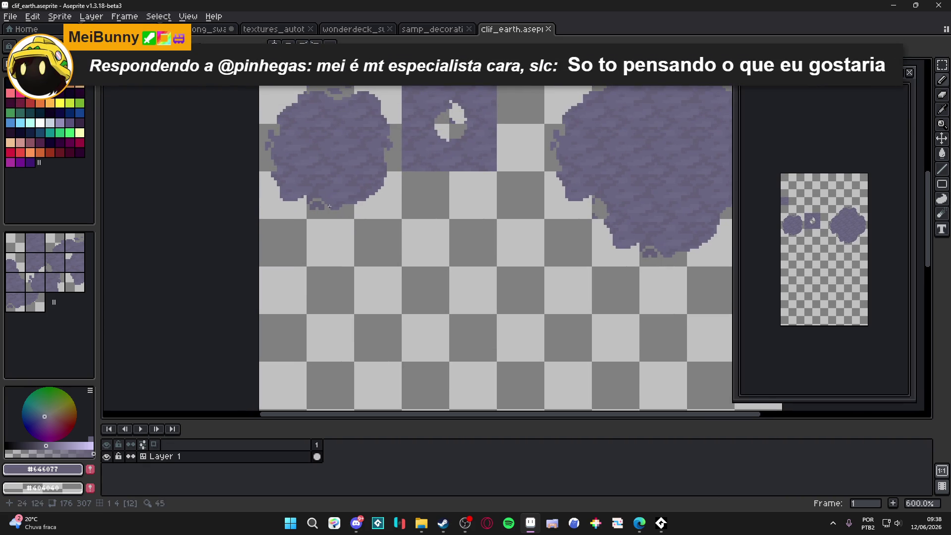
pyautogui.scroll(2, 291, 191)
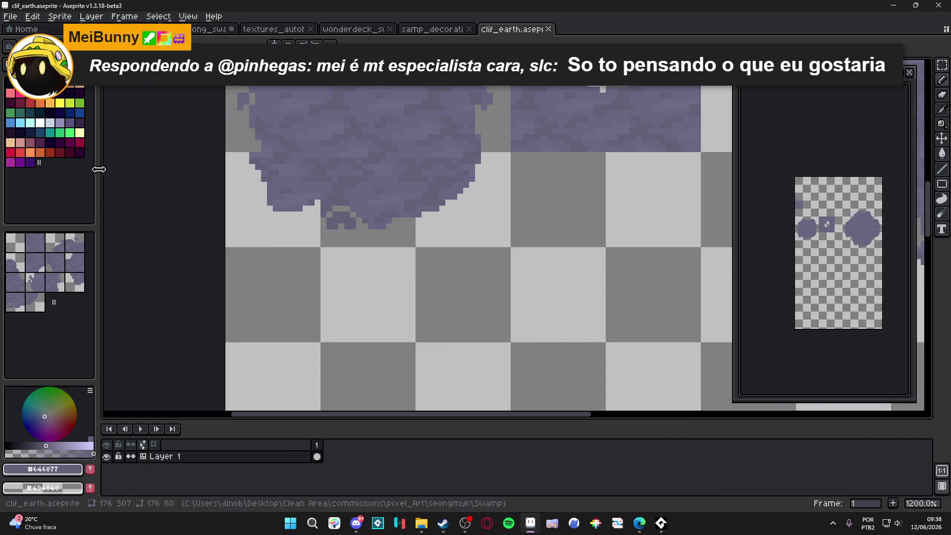
pyautogui.click(38, 444)
pyautogui.click(30, 445)
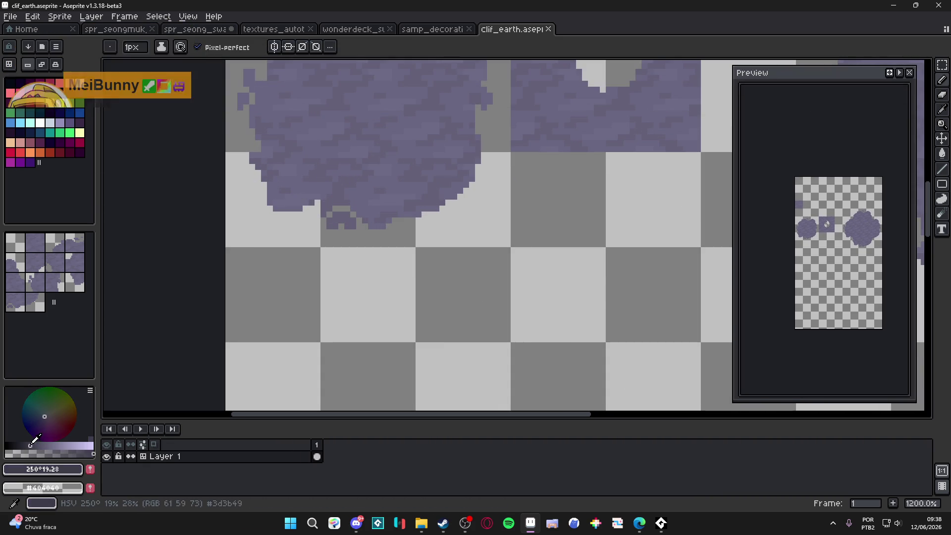
pyautogui.click(44, 419)
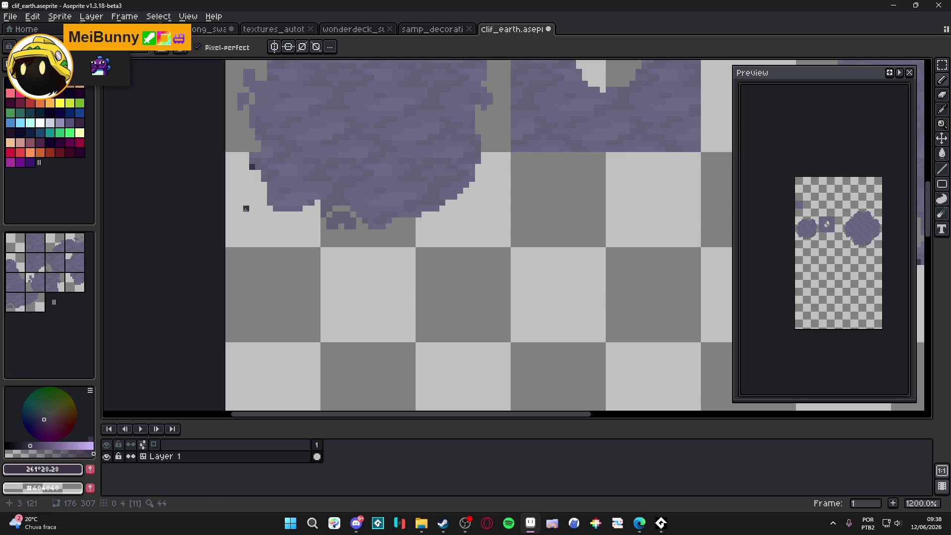
# Draw a test pencil line under the left blob, undo it, and bring Discord forward.
pyautogui.moveTo(251, 169); pyautogui.dragTo(252, 247)
pyautogui.scroll(-5, 388, 248)
pyautogui.scroll(2, 376, 245)
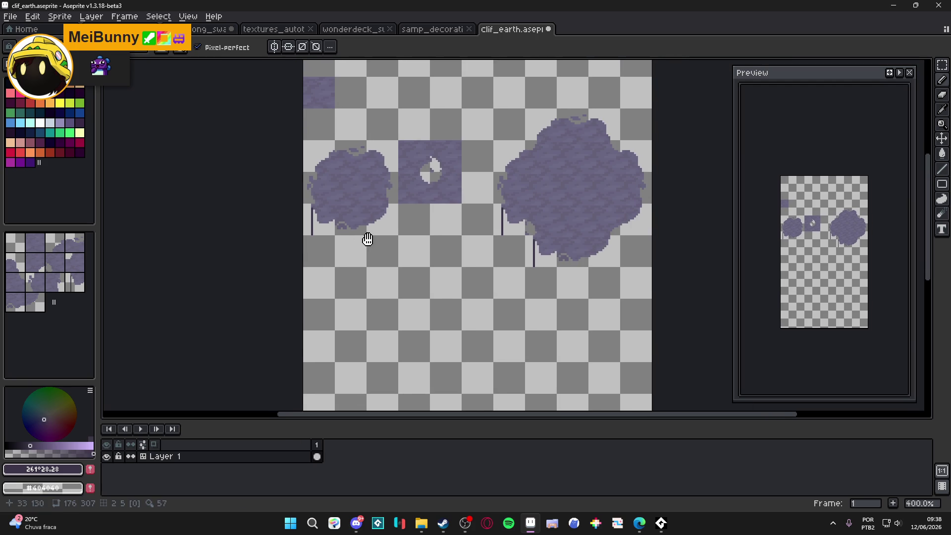
pyautogui.hotkey('ctrl', 'z')
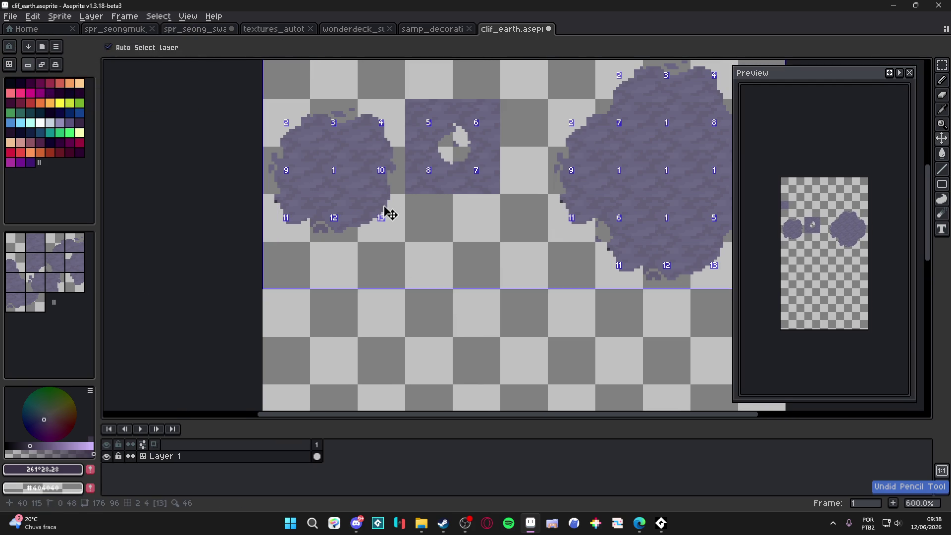
pyautogui.click(359, 528)
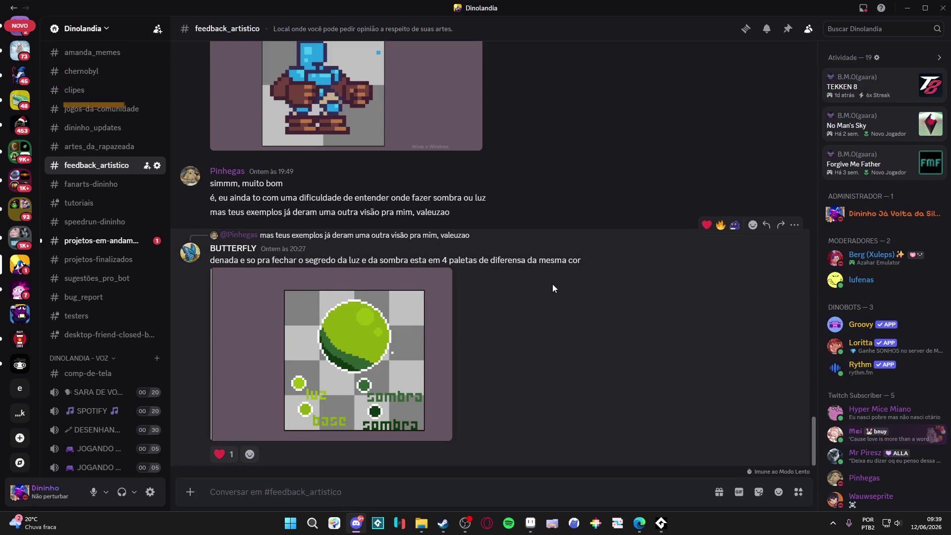
# Copy the character sprite image from feedback_artistico and return to Aseprite.
pyautogui.scroll(10, 325, 233)
pyautogui.scroll(15, 320, 229)
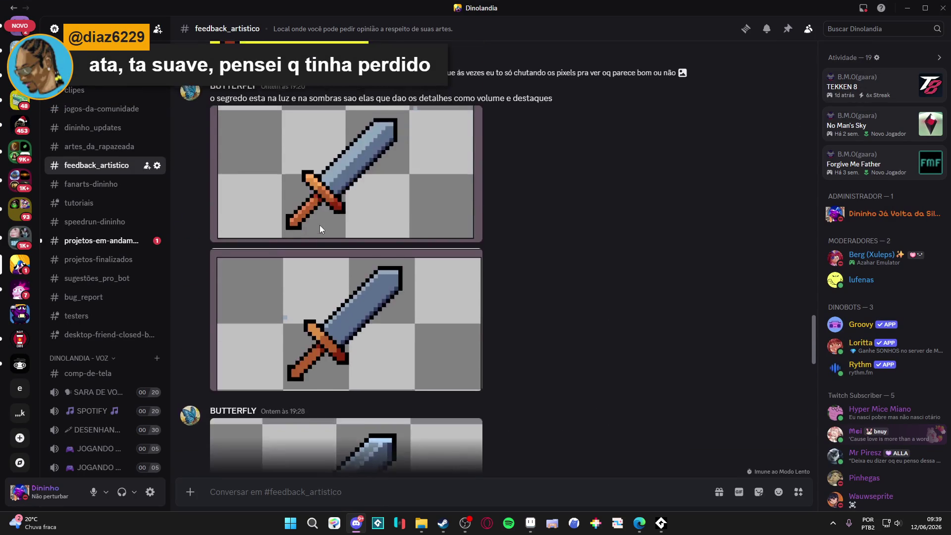
pyautogui.scroll(10, 321, 227)
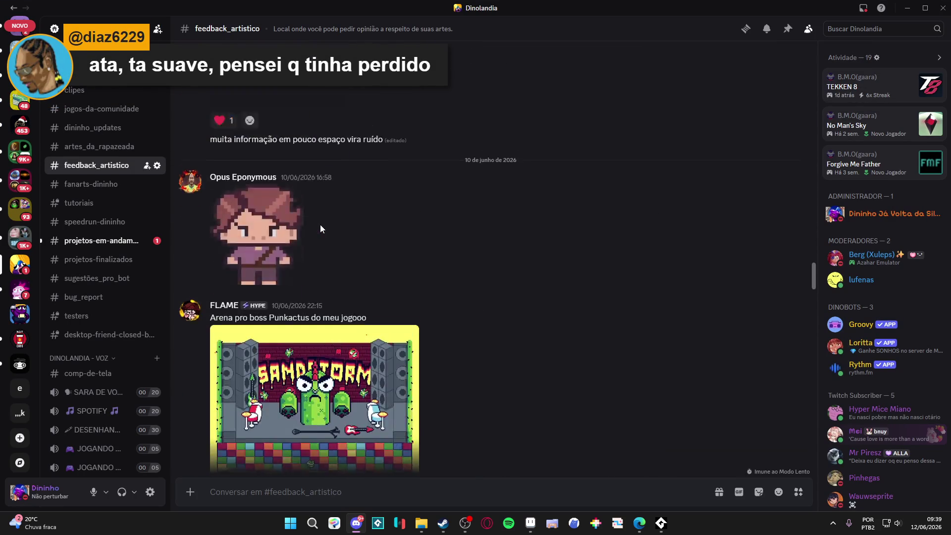
pyautogui.click(281, 286)
pyautogui.rightClick(462, 248)
pyautogui.click(495, 258)
pyautogui.click(644, 266)
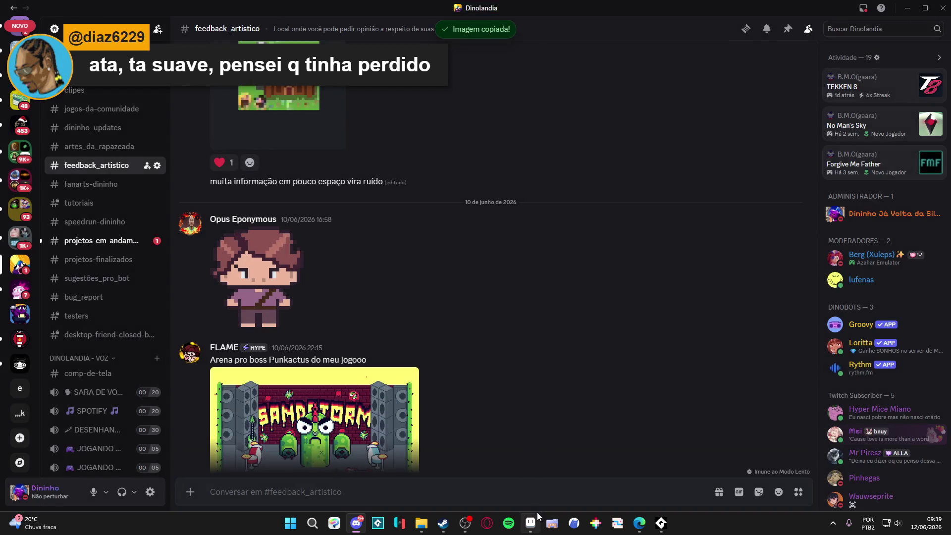
pyautogui.click(530, 523)
pyautogui.click(7, 18)
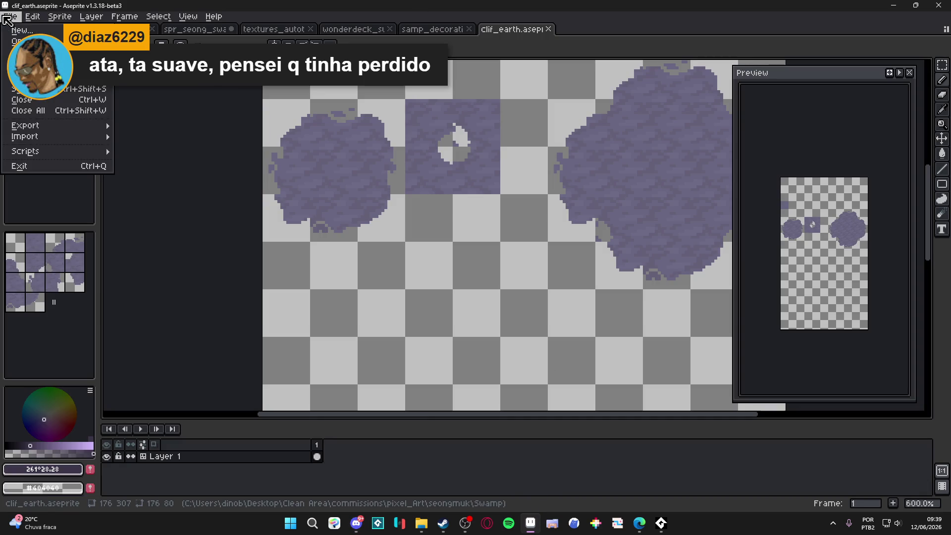
# Create a new 189×203 px RGB sprite with a transparent background.
pyautogui.click(22, 31)
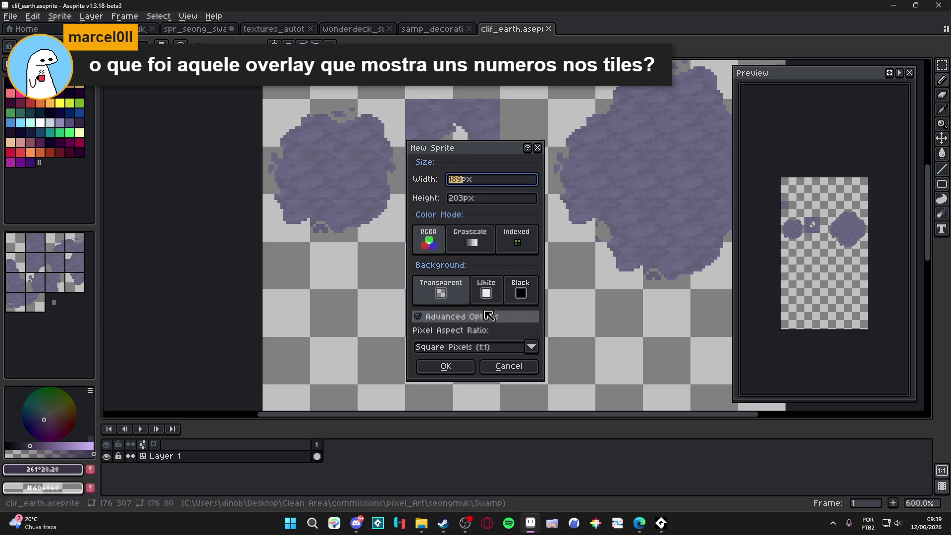
pyautogui.click(466, 371)
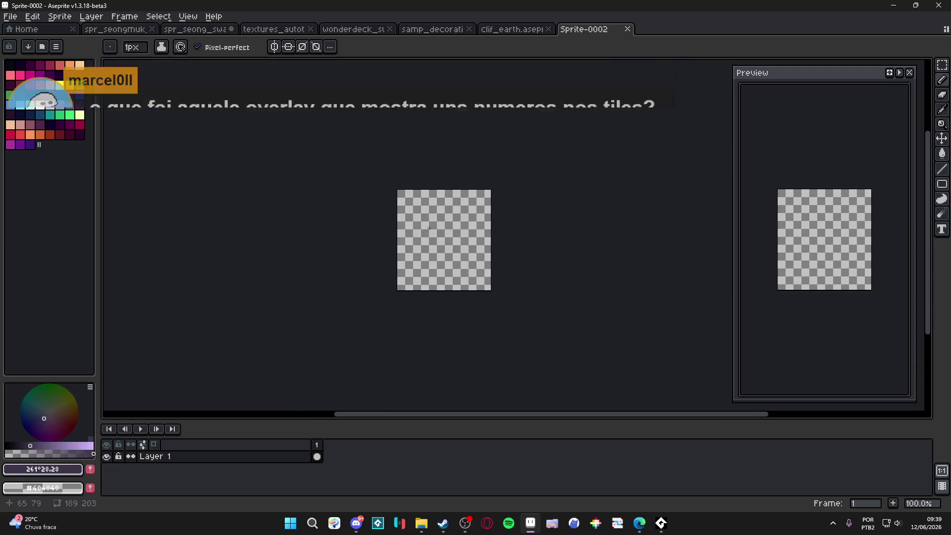
# Resize the pasted character to 27 px wide with Sprite Size.
pyautogui.scroll(2, 501, 231)
pyautogui.scroll(4, 376, 155)
pyautogui.click(59, 17)
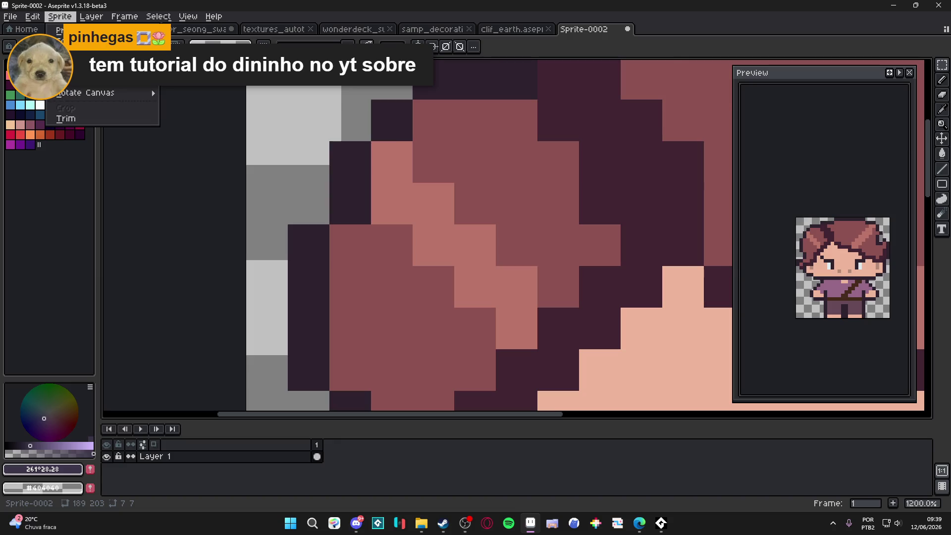
pyautogui.click(79, 67)
pyautogui.click(709, 132)
pyautogui.press('BackSpace')
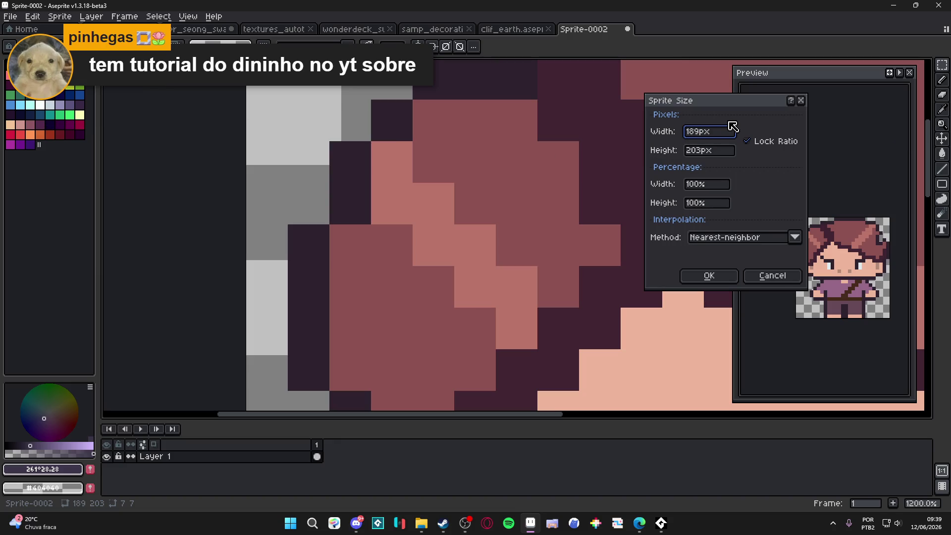
pyautogui.write('27')
pyautogui.press('Return')
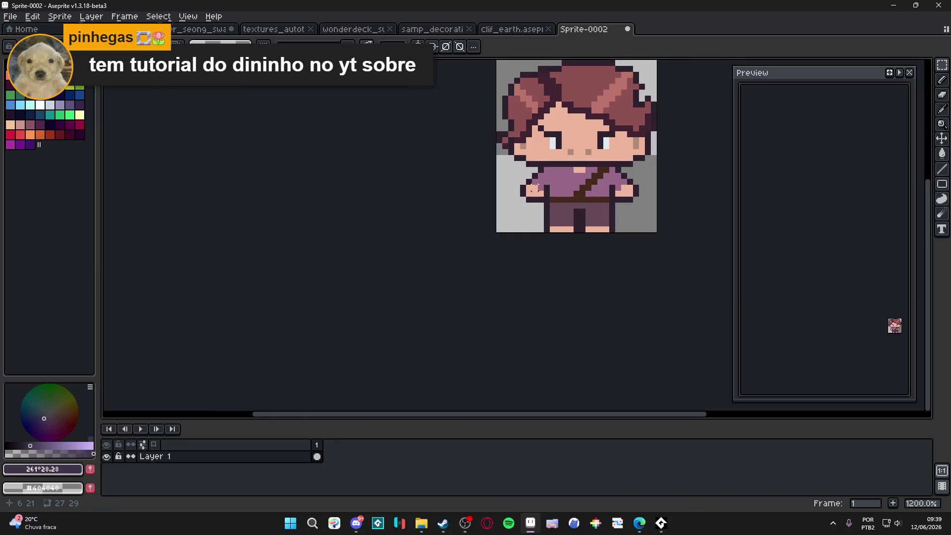
# Recolour the outline pixels by the right eyebrow and forehead in skin tone.
pyautogui.hscroll(5, 536, 188)
pyautogui.scroll(3, 536, 187)
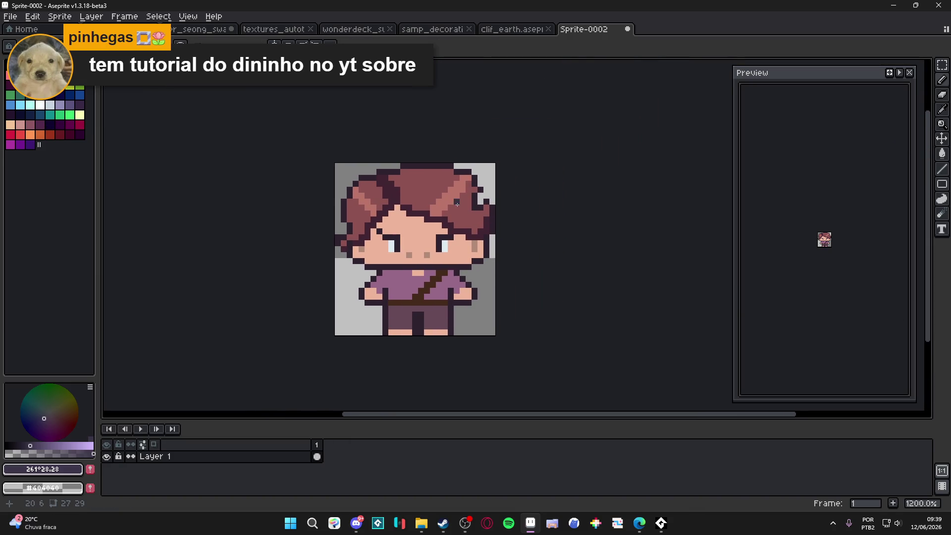
pyautogui.scroll(3, 472, 237)
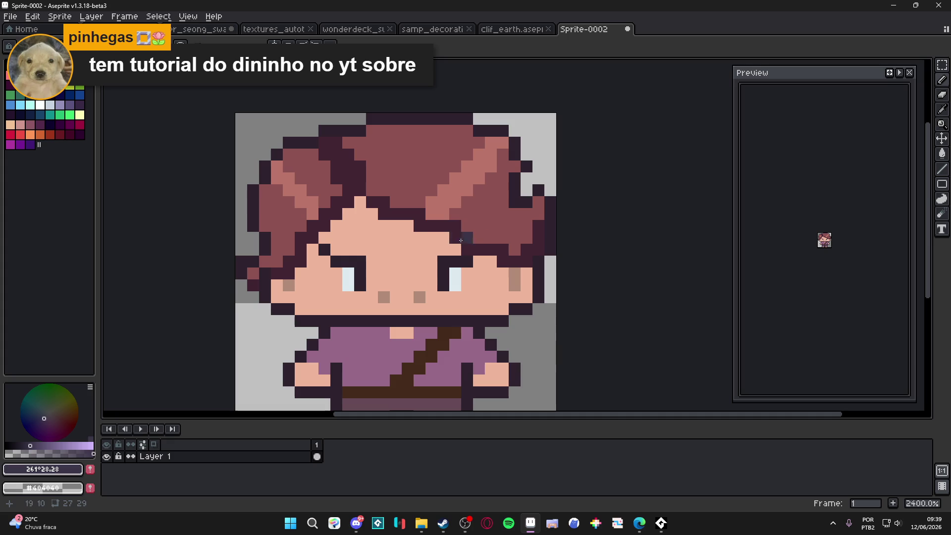
pyautogui.keyDown('alt'); pyautogui.click(400, 239); pyautogui.keyUp('alt')
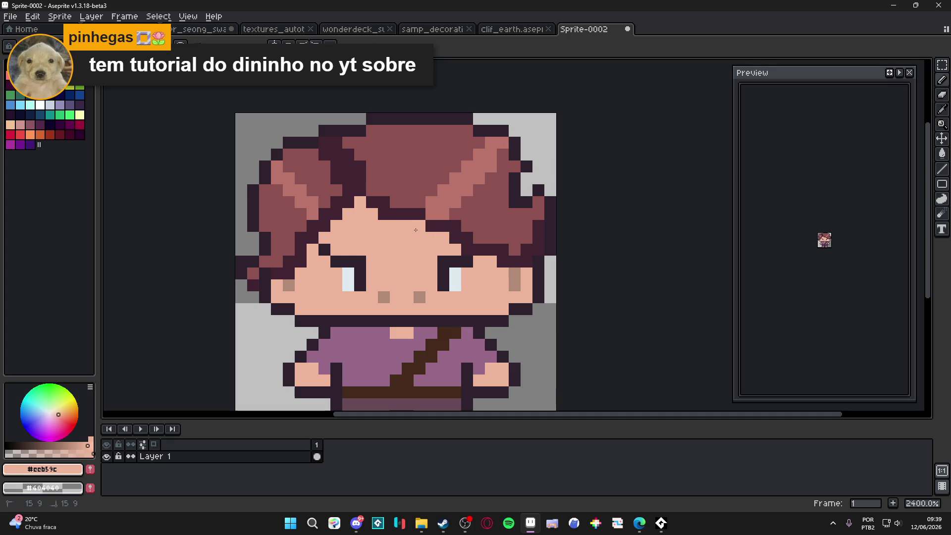
pyautogui.click(454, 243)
pyautogui.click(466, 249)
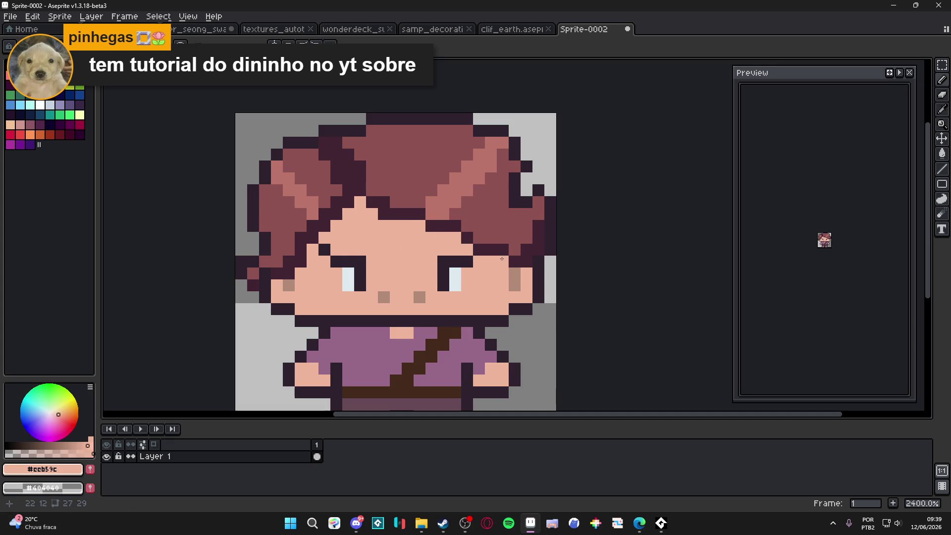
pyautogui.click(349, 203)
pyautogui.click(337, 214)
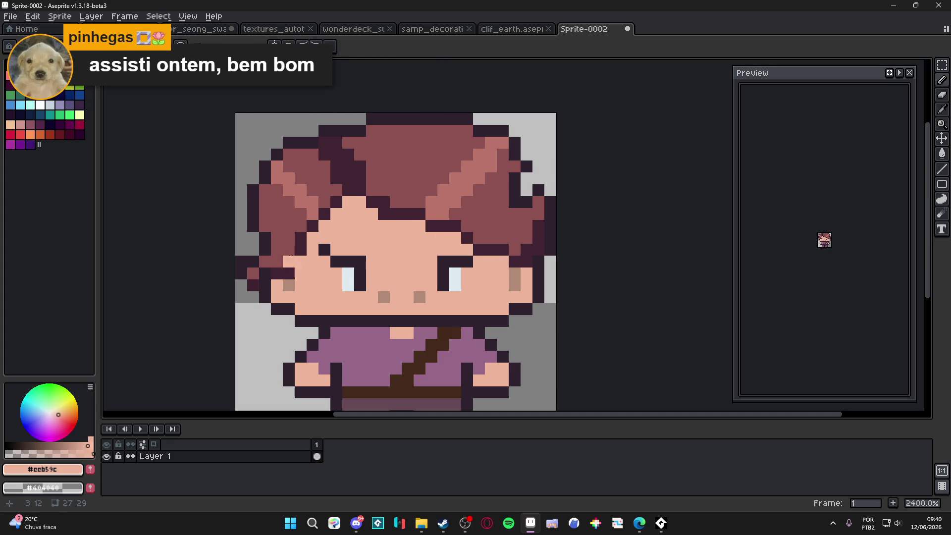
# Try a #8c5252 hair-coloured pixel on the forehead, then undo it.
pyautogui.keyDown('alt'); pyautogui.click(297, 261); pyautogui.keyUp('alt')
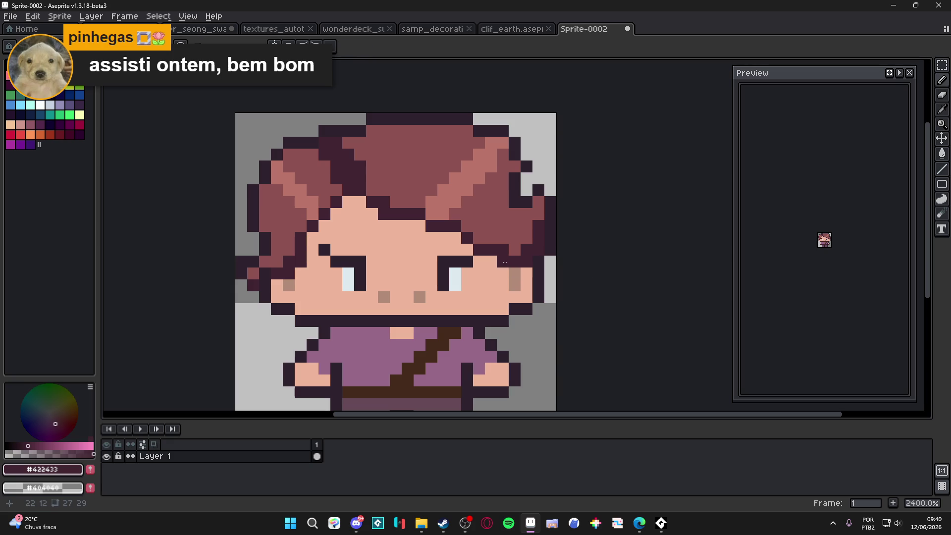
pyautogui.moveTo(419, 192); pyautogui.dragTo(447, 233)
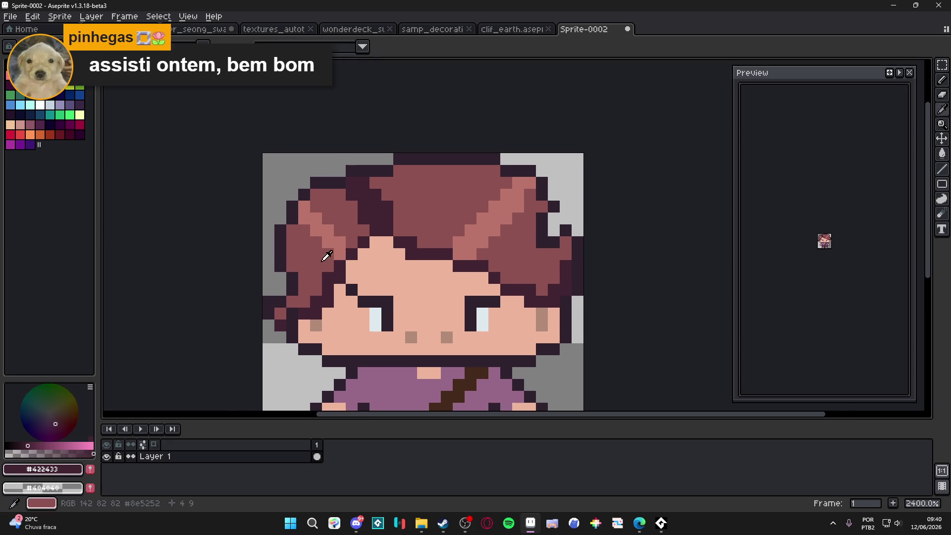
pyautogui.keyDown('alt'); pyautogui.click(329, 254); pyautogui.keyUp('alt')
pyautogui.click(387, 242)
pyautogui.moveTo(405, 238); pyautogui.dragTo(412, 267)
pyautogui.hotkey('ctrl', 'z')
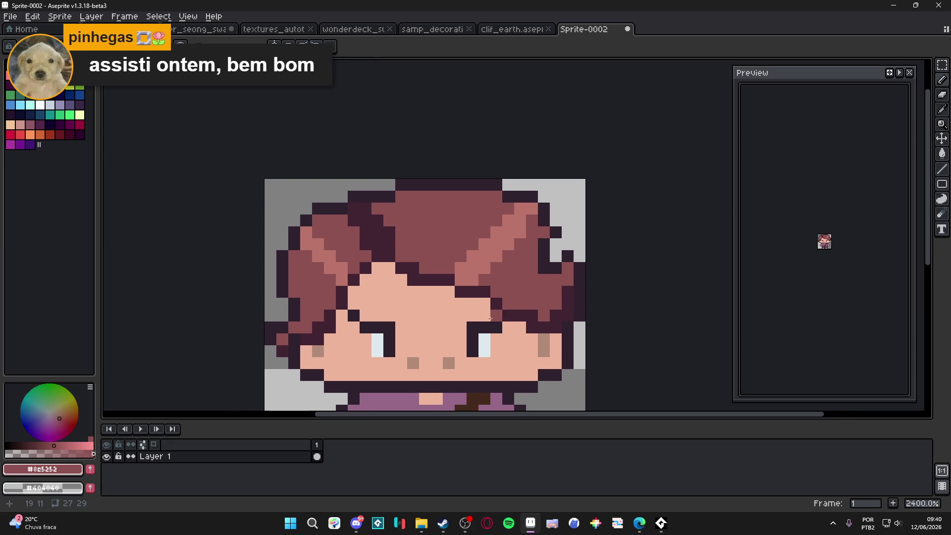
# Test filling the gap beside the hair outline, undo it, and pick outline colour #2c222f.
pyautogui.moveTo(538, 280)
pyautogui.mouseDown()
pyautogui.moveTo(556, 292)
pyautogui.moveTo(536, 309)
pyautogui.mouseUp()
pyautogui.click(548, 271)
pyautogui.hotkey('ctrl', 'z')
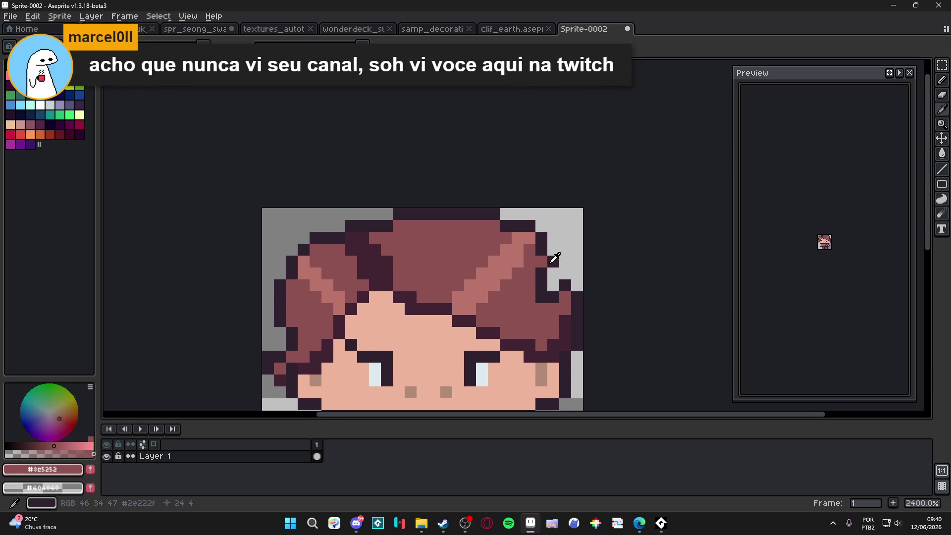
pyautogui.keyDown('alt'); pyautogui.click(552, 260); pyautogui.keyUp('alt')
pyautogui.scroll(-5, 469, 259)
pyautogui.scroll(3, 491, 297)
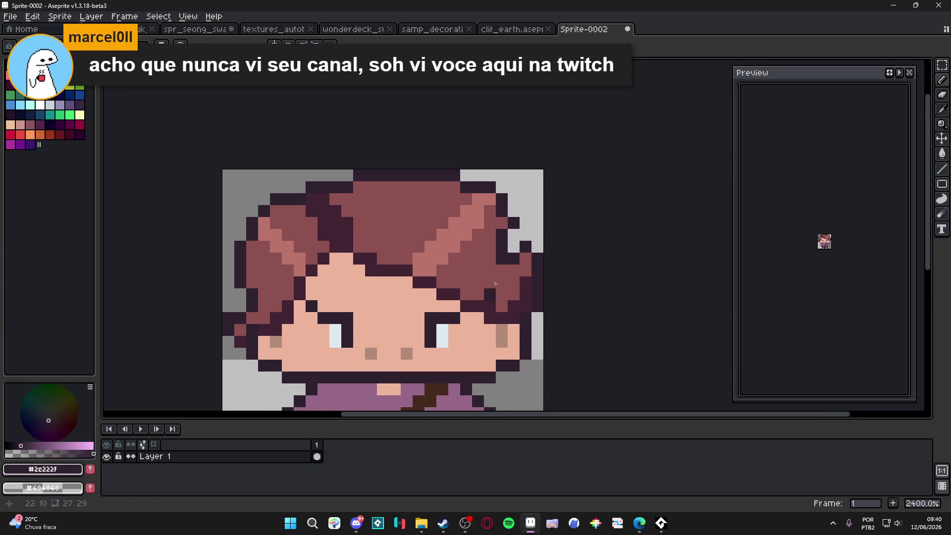
pyautogui.scroll(-4, 492, 226)
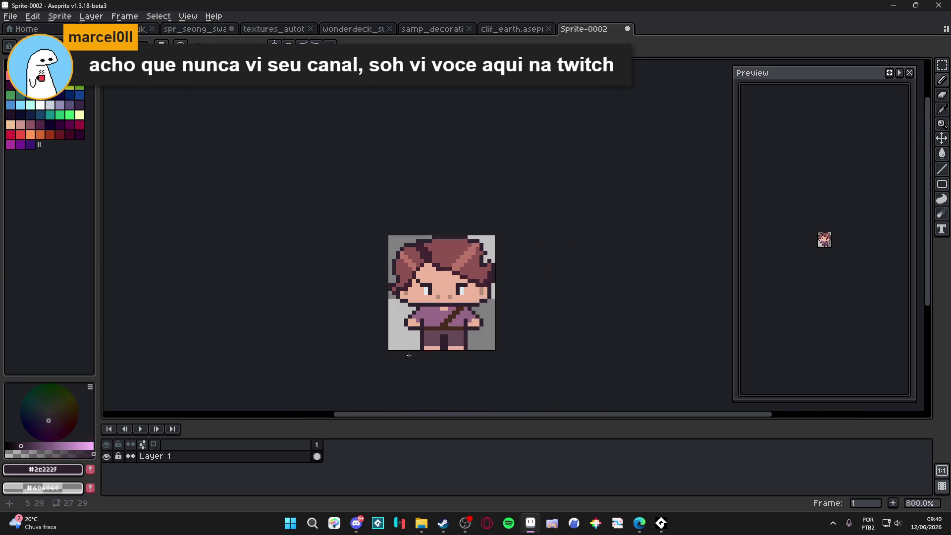
# Compare with the Discord original, then try and undo a dark pixel at the hair's top right.
pyautogui.click(356, 523)
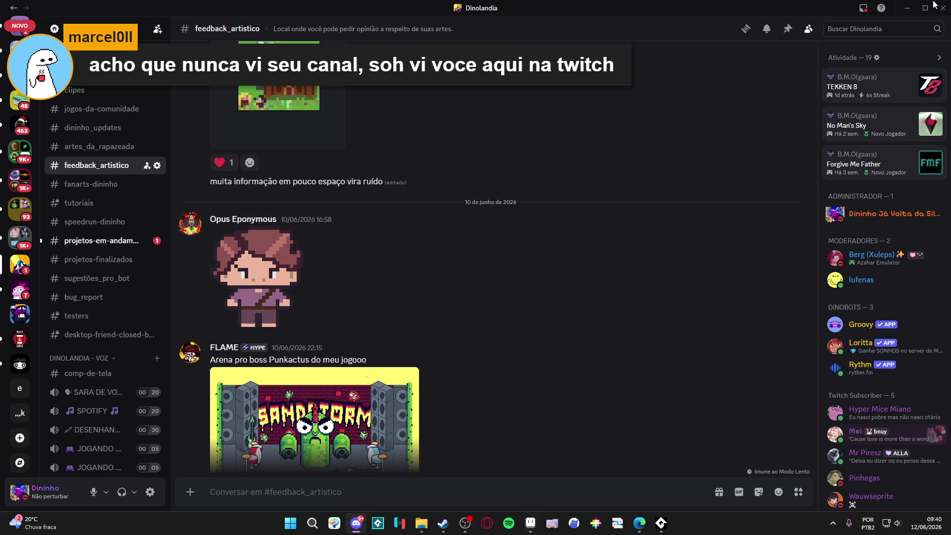
pyautogui.click(907, 7)
pyautogui.scroll(5, 499, 256)
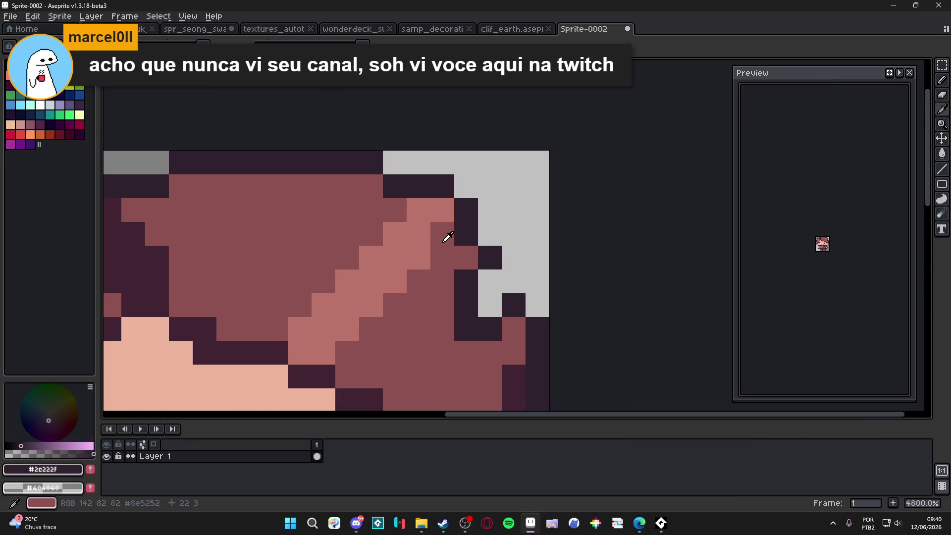
pyautogui.click(513, 186)
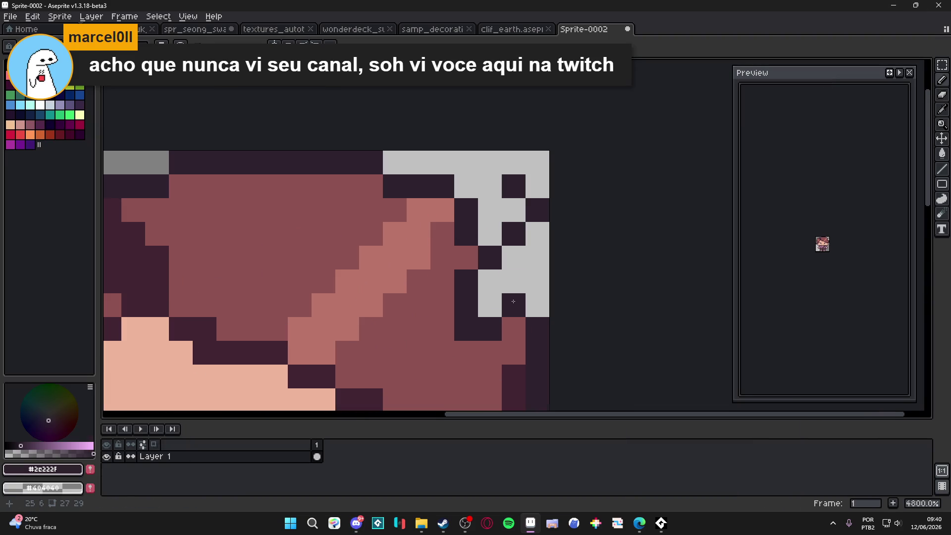
pyautogui.scroll(-3, 514, 294)
pyautogui.hotkey('ctrl', 'z')
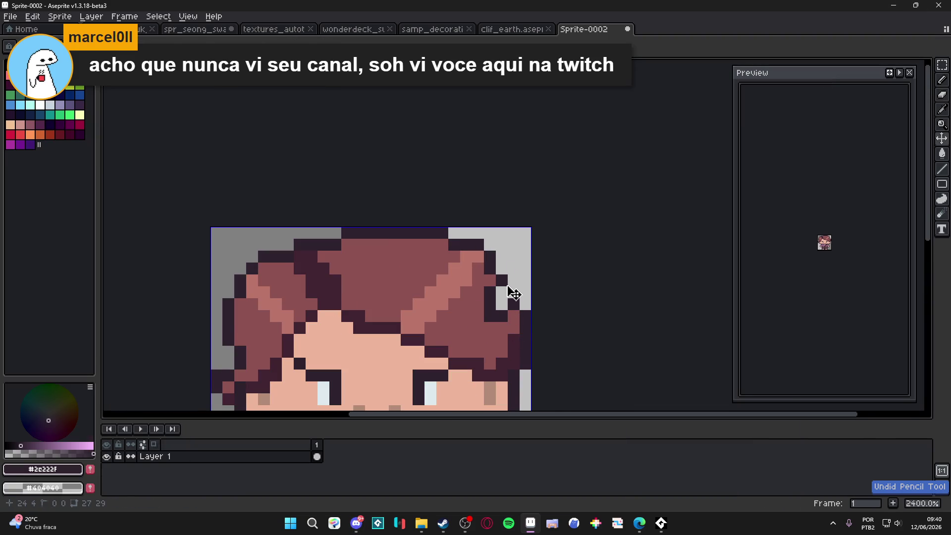
pyautogui.scroll(3, 499, 282)
# Clean the hair's right edge: add one dark outline pixel and erase two stray ones.
pyautogui.keyDown('alt'); pyautogui.click(505, 257); pyautogui.keyUp('alt')
pyautogui.keyDown('alt'); pyautogui.click(481, 232); pyautogui.keyUp('alt')
pyautogui.click(457, 233)
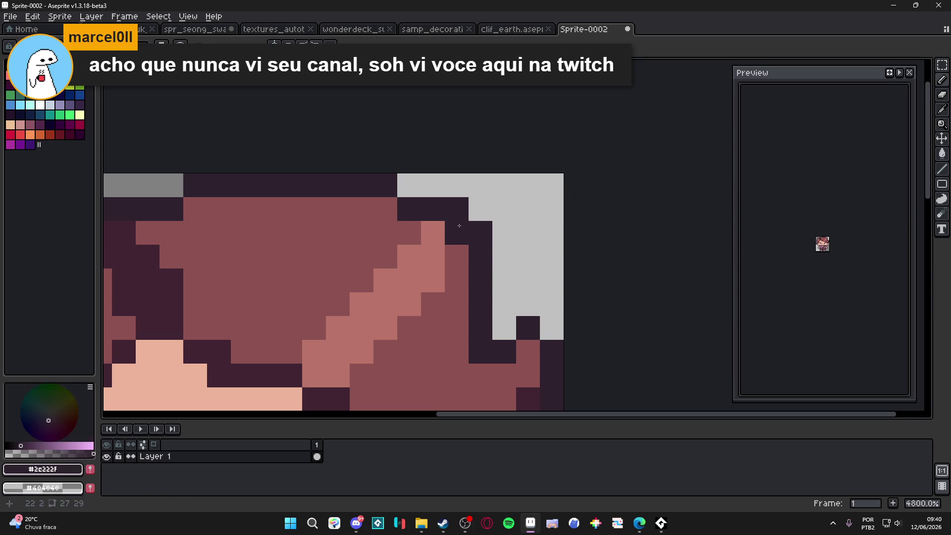
pyautogui.rightClick(457, 209)
pyautogui.hotkey('ctrl', 'z')
pyautogui.rightClick(457, 209)
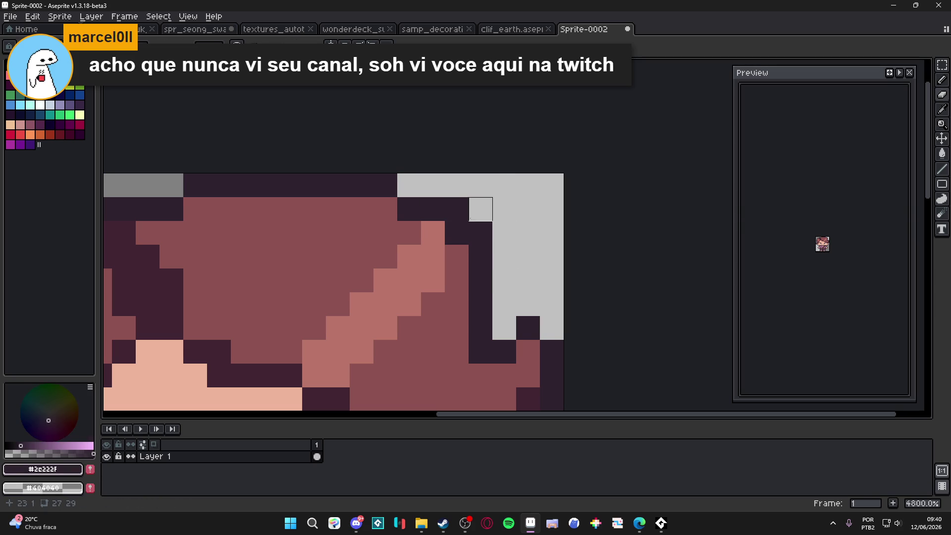
pyautogui.rightClick(481, 233)
pyautogui.scroll(-2, 471, 251)
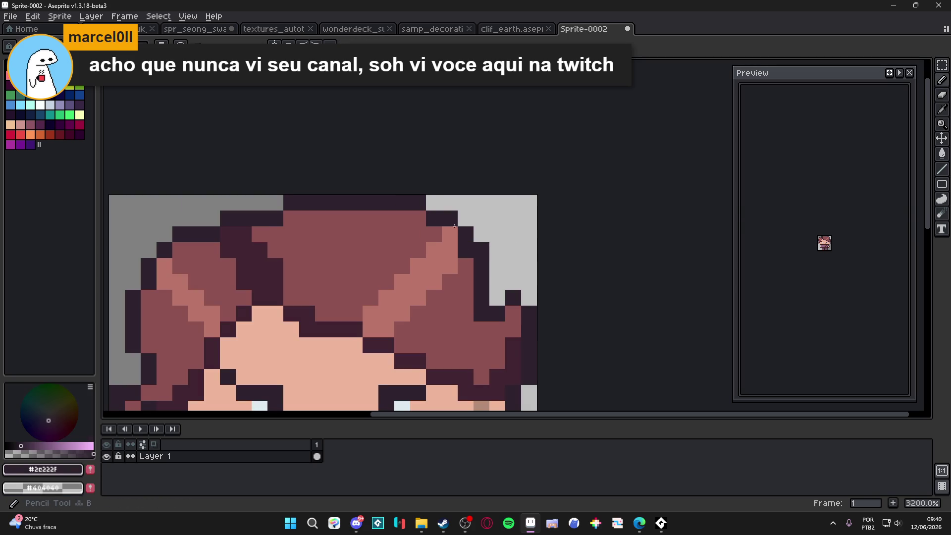
pyautogui.scroll(-2, 505, 240)
pyautogui.scroll(2, 513, 248)
pyautogui.scroll(-3, 521, 263)
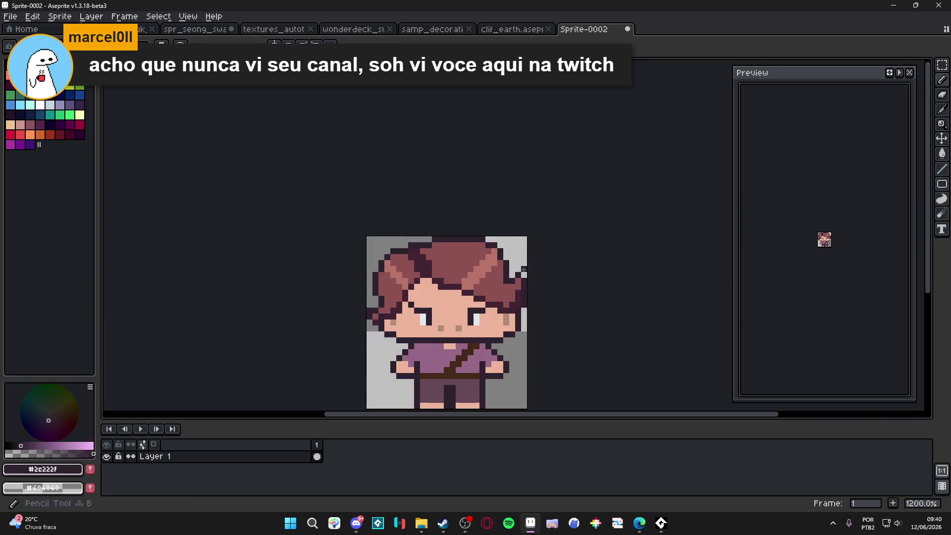
pyautogui.scroll(2, 524, 269)
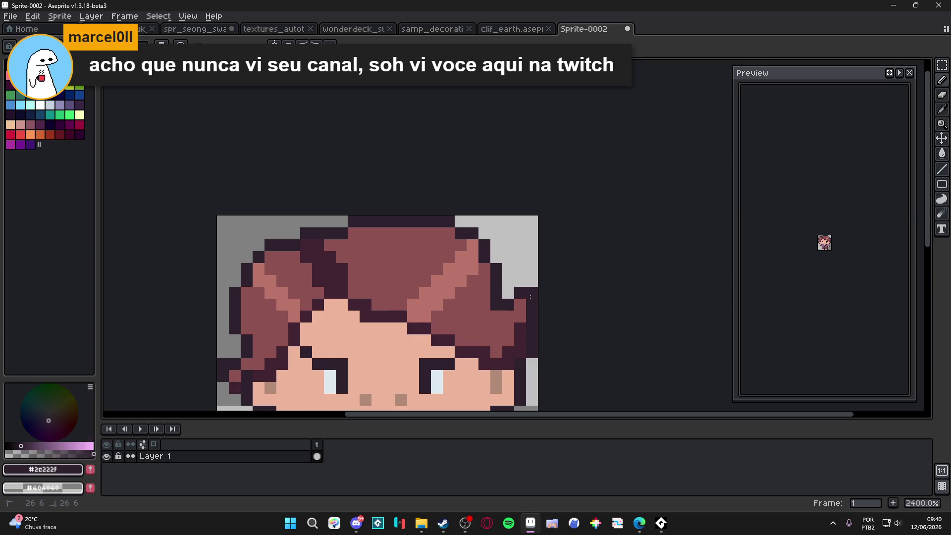
pyautogui.scroll(-3, 531, 296)
pyautogui.hotkey('ctrl', 'alt', 'c')
# Grow the canvas evenly to 61×49 px around the character.
pyautogui.moveTo(502, 292); pyautogui.dragTo(515, 138)
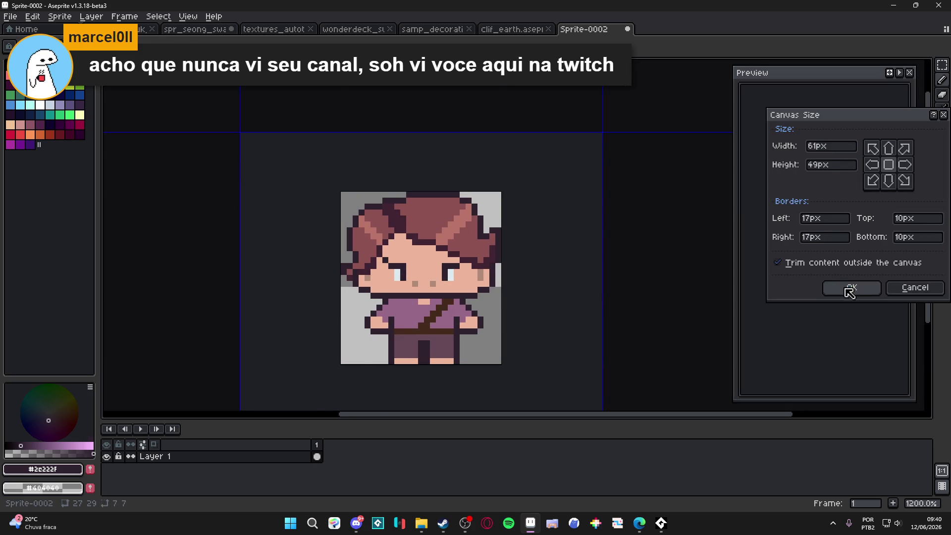
pyautogui.click(848, 288)
pyautogui.scroll(4, 417, 184)
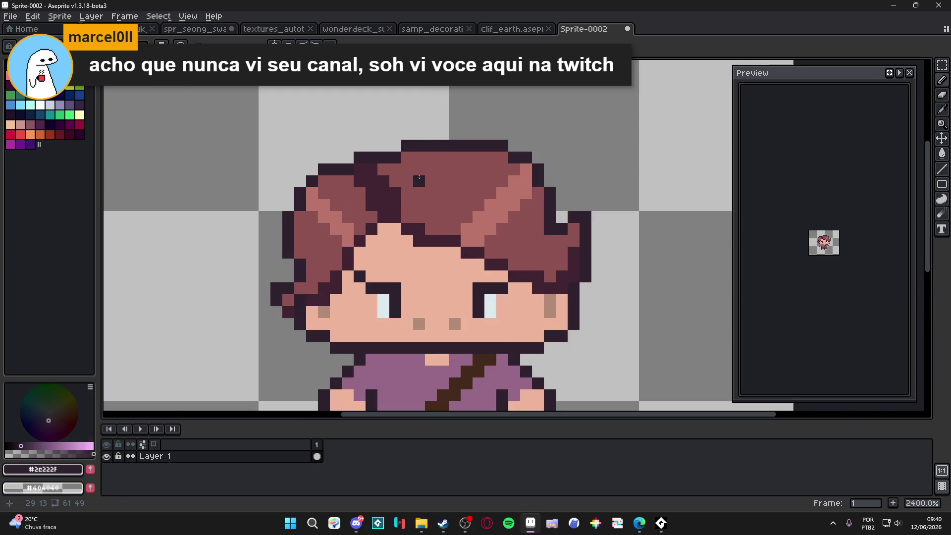
# Paint over the dark lines and right-side hair highlights in hair colour #8c5252.
pyautogui.moveTo(377, 199)
pyautogui.mouseDown()
pyautogui.moveTo(354, 168)
pyautogui.moveTo(359, 187)
pyautogui.mouseUp()
pyautogui.scroll(-5, 381, 189)
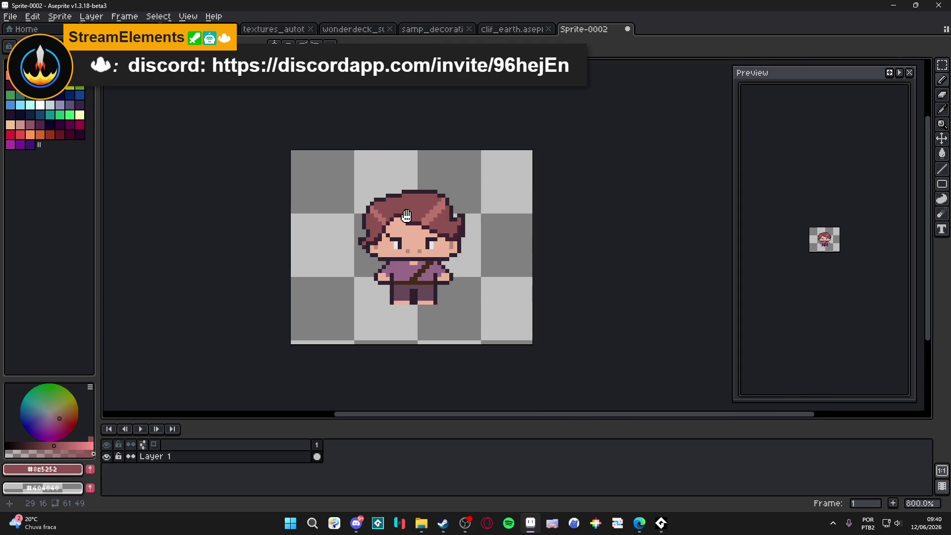
pyautogui.scroll(4, 403, 204)
pyautogui.scroll(-4, 463, 239)
pyautogui.scroll(4, 526, 218)
pyautogui.moveTo(524, 270)
pyautogui.mouseDown()
pyautogui.moveTo(553, 223)
pyautogui.moveTo(584, 212)
pyautogui.mouseUp()
pyautogui.click(583, 189)
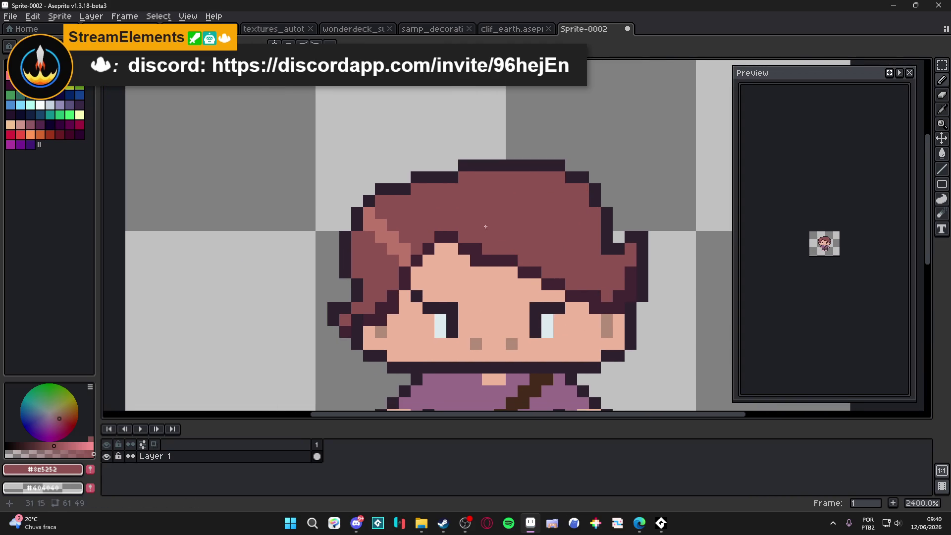
# Cover the highlights on the hair's left side with #8c5252.
pyautogui.keyDown('alt'); pyautogui.click(381, 238); pyautogui.keyUp('alt')
pyautogui.click(280, 171)
pyautogui.click(339, 183)
pyautogui.hotkey('ctrl', 'z')
pyautogui.keyDown('alt'); pyautogui.click(376, 223); pyautogui.keyUp('alt')
pyautogui.moveTo(381, 238)
pyautogui.mouseDown()
pyautogui.moveTo(405, 248)
pyautogui.moveTo(378, 233)
pyautogui.mouseUp()
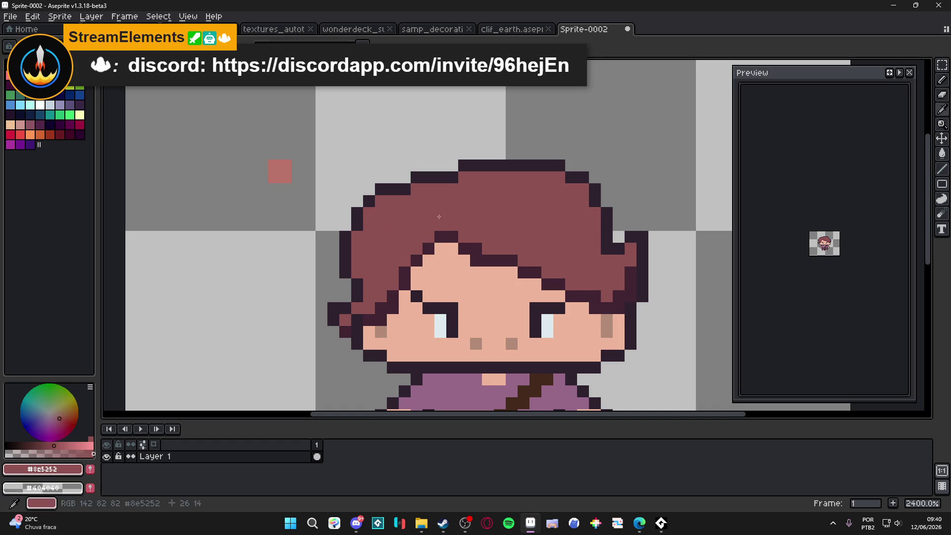
# Shade the left hair with a darker maroon line and a bucket fill below it.
pyautogui.click(43, 446)
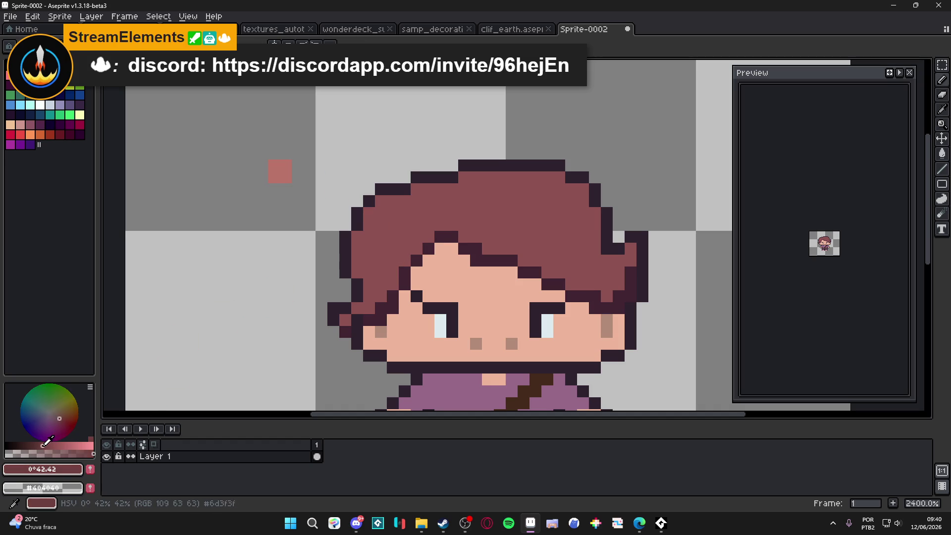
pyautogui.click(375, 254)
pyautogui.moveTo(410, 258); pyautogui.dragTo(368, 266)
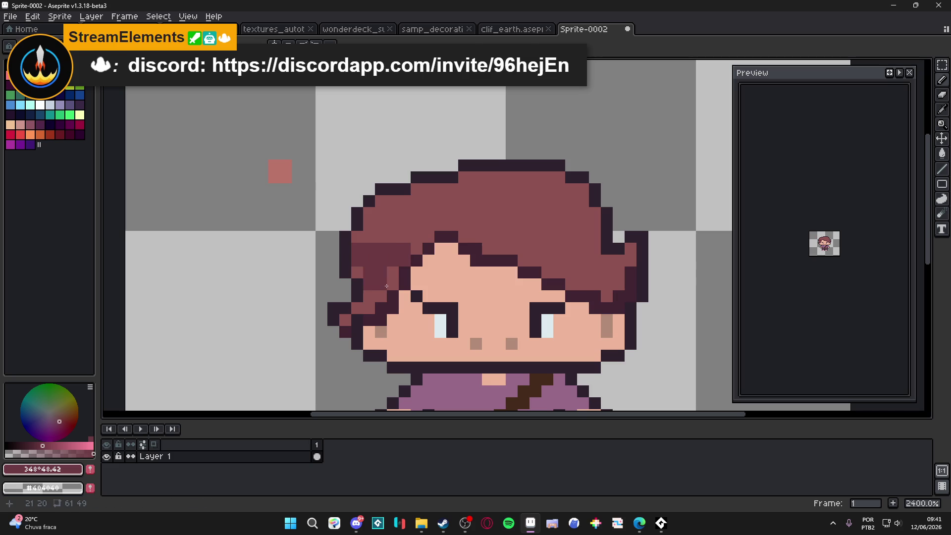
pyautogui.press('g')
pyautogui.click(376, 277)
pyautogui.hotkey('ctrl', 'z')
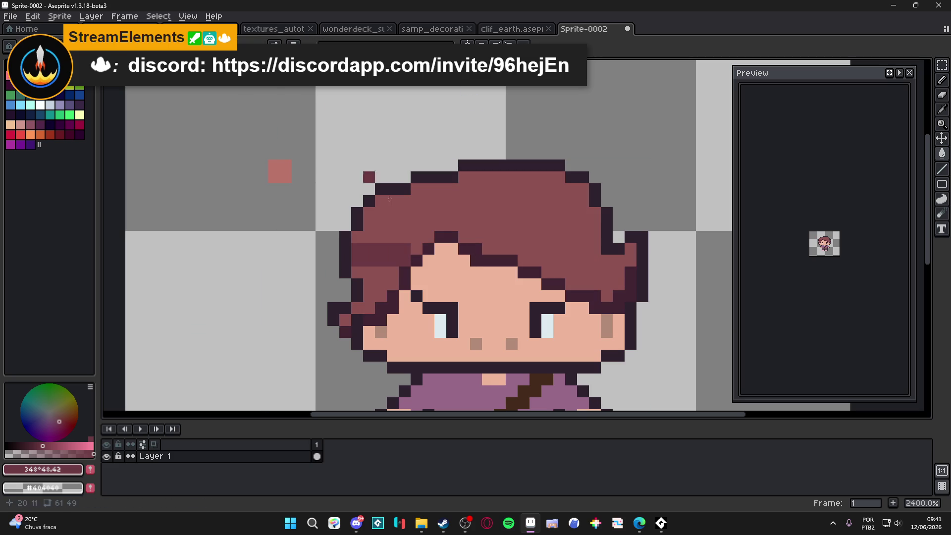
pyautogui.click(381, 284)
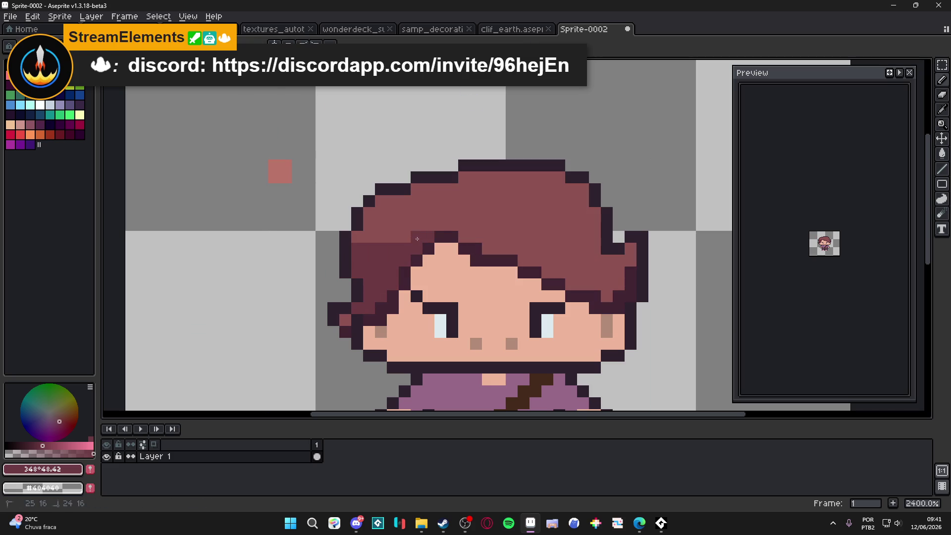
# Add darker #6d3943 shading along the hair's right side and top.
pyautogui.keyDown('alt'); pyautogui.click(380, 251); pyautogui.keyUp('alt')
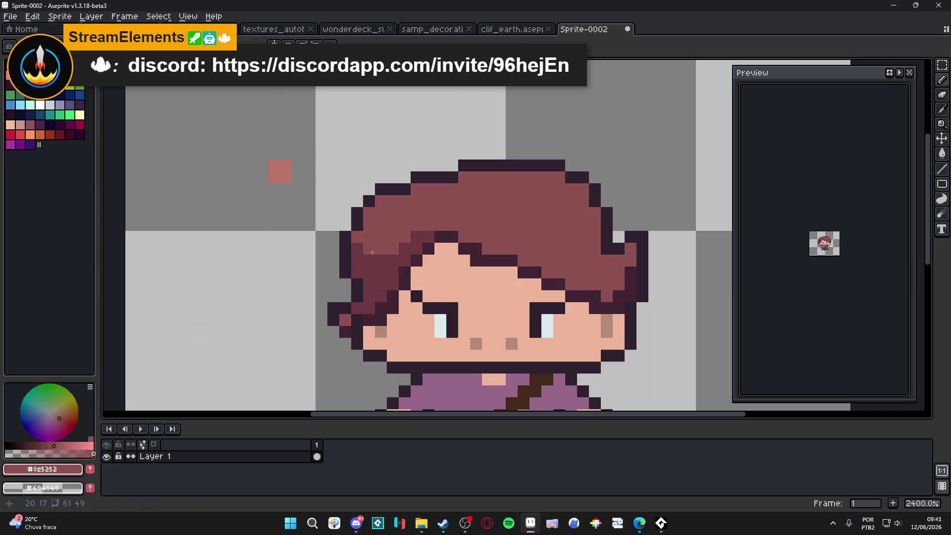
pyautogui.keyDown('alt'); pyautogui.click(411, 237); pyautogui.keyUp('alt')
pyautogui.moveTo(523, 256)
pyautogui.mouseDown()
pyautogui.moveTo(607, 261)
pyautogui.moveTo(567, 261)
pyautogui.moveTo(604, 248)
pyautogui.mouseUp()
pyautogui.click(594, 238)
pyautogui.click(559, 177)
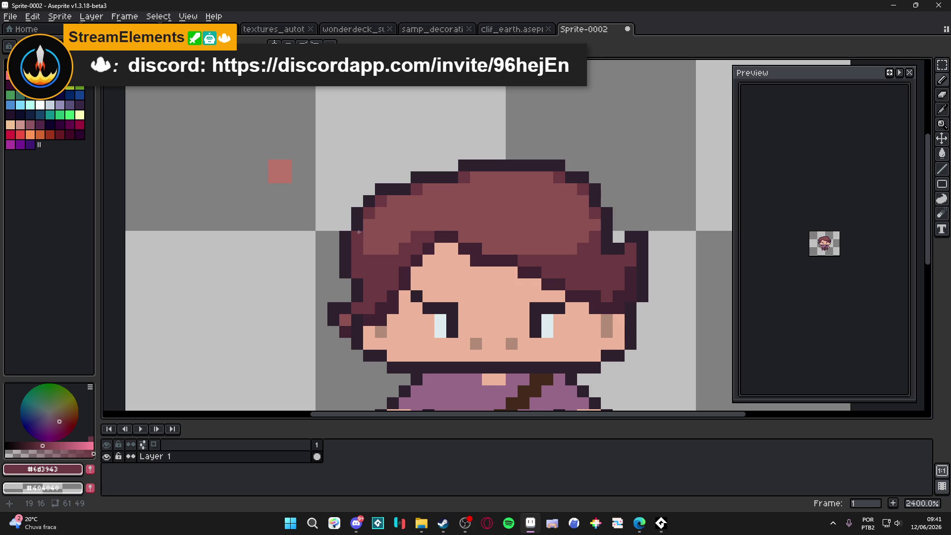
pyautogui.scroll(3, 848, 247)
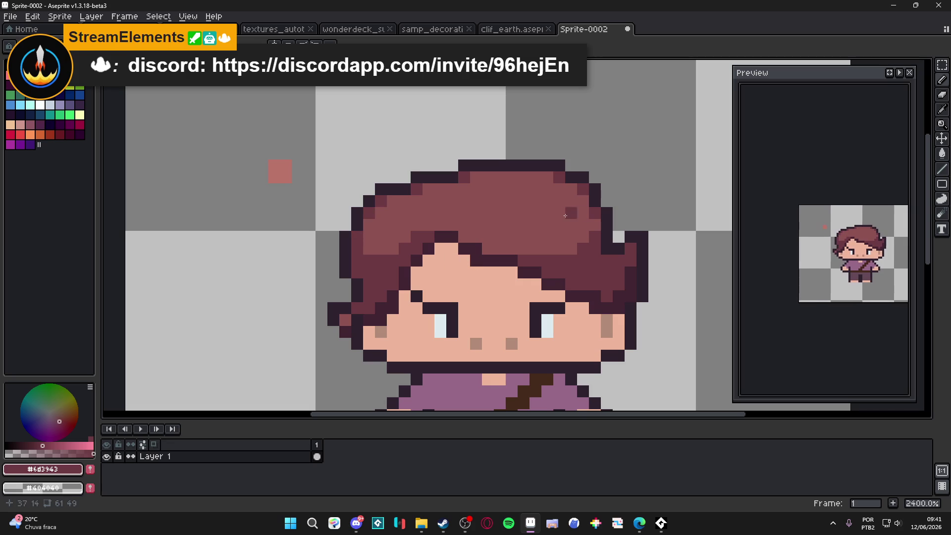
# Darken one more hair pixel, then paint a light #ba756a highlight block on the hair crown.
pyautogui.click(492, 248)
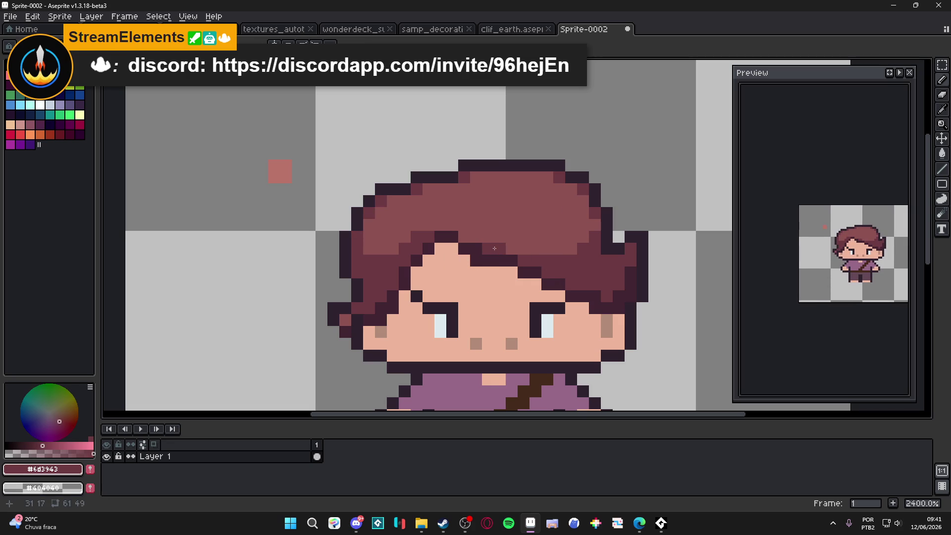
pyautogui.keyDown('alt'); pyautogui.click(287, 170); pyautogui.keyUp('alt')
pyautogui.click(515, 216)
pyautogui.click(512, 224)
pyautogui.click(529, 207)
pyautogui.click(547, 208)
pyautogui.click(538, 201)
pyautogui.click(559, 223)
pyautogui.click(563, 210)
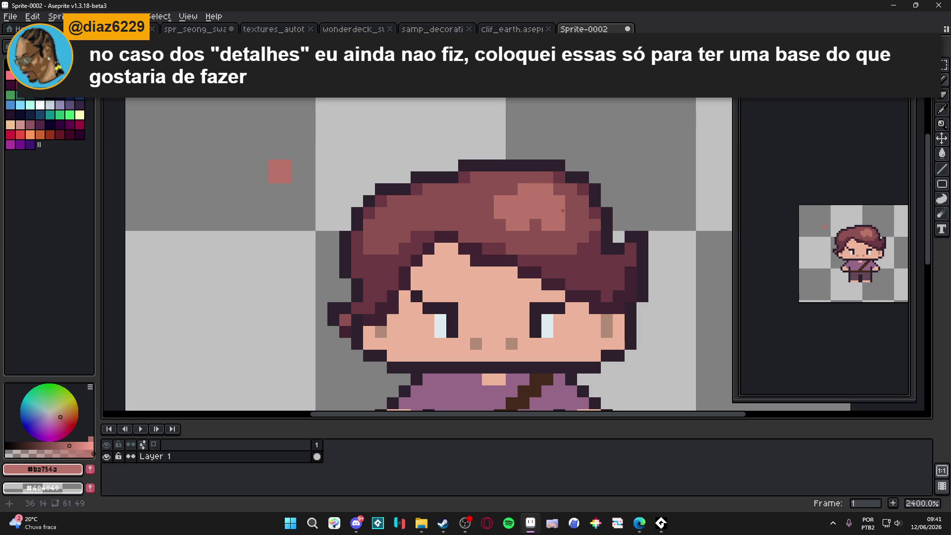
# Cover a highlight pixel with #8c5252 and add more #ba756a pixels, undoing misplaced ones.
pyautogui.keyDown('alt'); pyautogui.click(568, 232); pyautogui.keyUp('alt')
pyautogui.click(546, 224)
pyautogui.keyDown('alt'); pyautogui.click(516, 201); pyautogui.keyUp('alt')
pyautogui.click(468, 215)
pyautogui.hotkey('ctrl', 'z')
pyautogui.click(489, 202)
pyautogui.click(548, 225)
pyautogui.hotkey('ctrl', 'z')
# Add a darker #8c5252 streak through the highlight and lighten pixels below it with #ba756a.
pyautogui.click(511, 188)
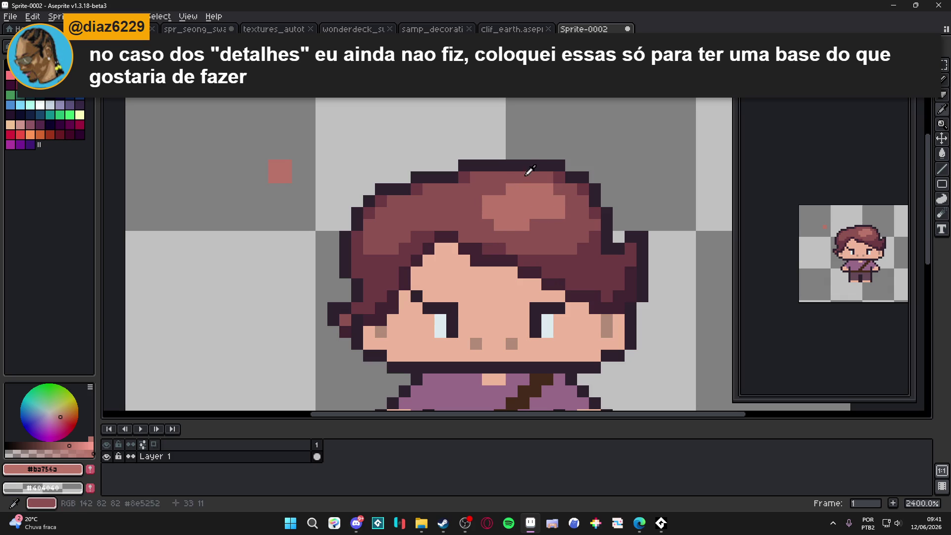
pyautogui.keyDown('alt'); pyautogui.click(532, 177); pyautogui.keyUp('alt')
pyautogui.click(539, 185)
pyautogui.moveTo(535, 205); pyautogui.dragTo(548, 212)
pyautogui.keyDown('alt'); pyautogui.click(560, 208); pyautogui.keyUp('alt')
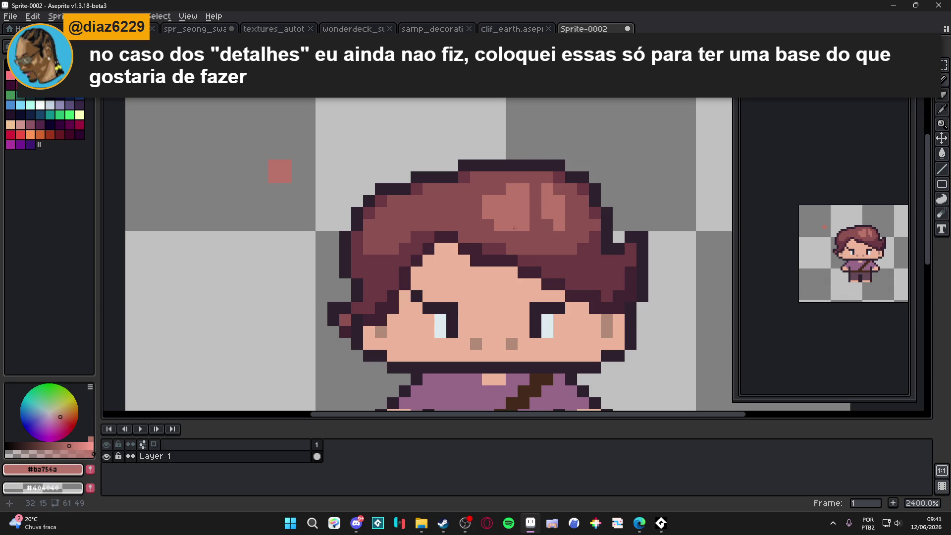
pyautogui.keyDown('alt'); pyautogui.click(475, 201); pyautogui.keyUp('alt')
pyautogui.click(488, 199)
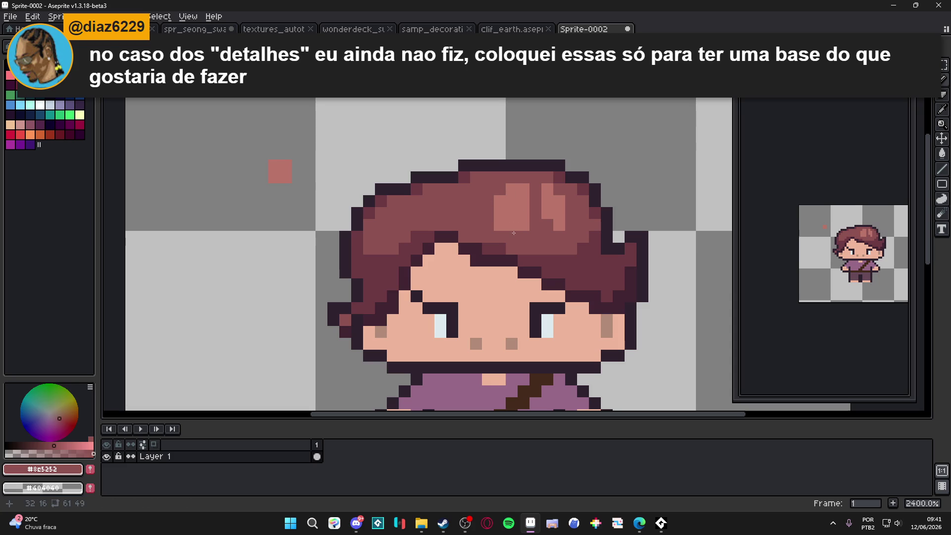
pyautogui.keyDown('alt'); pyautogui.click(512, 199); pyautogui.keyUp('alt')
pyautogui.click(535, 201)
pyautogui.click(535, 213)
pyautogui.click(536, 189)
# Darken four upper crown pixels with #8c5252 and lighten two lower ones with #ba756a.
pyautogui.keyDown('alt'); pyautogui.click(584, 206); pyautogui.keyUp('alt')
pyautogui.click(548, 200)
pyautogui.click(518, 188)
pyautogui.click(536, 188)
pyautogui.click(547, 189)
pyautogui.keyDown('alt'); pyautogui.click(556, 213); pyautogui.keyUp('alt')
pyautogui.click(547, 225)
pyautogui.click(536, 224)
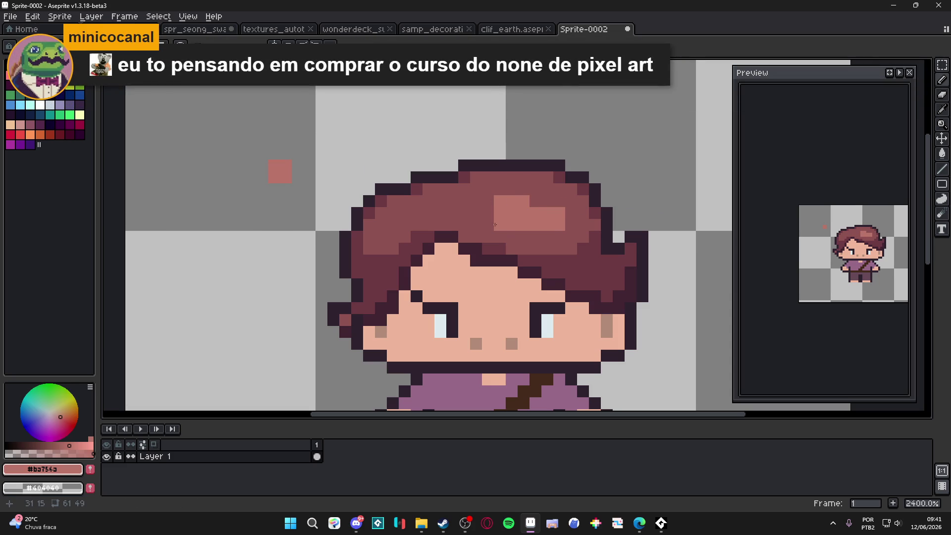
# Darken the highlight's base, grow it one pixel right, and trim three light edge pixels.
pyautogui.keyDown('alt'); pyautogui.click(530, 238); pyautogui.keyUp('alt')
pyautogui.click(500, 225)
pyautogui.click(512, 224)
pyautogui.keyDown('alt'); pyautogui.click(522, 202); pyautogui.keyUp('alt')
pyautogui.click(536, 201)
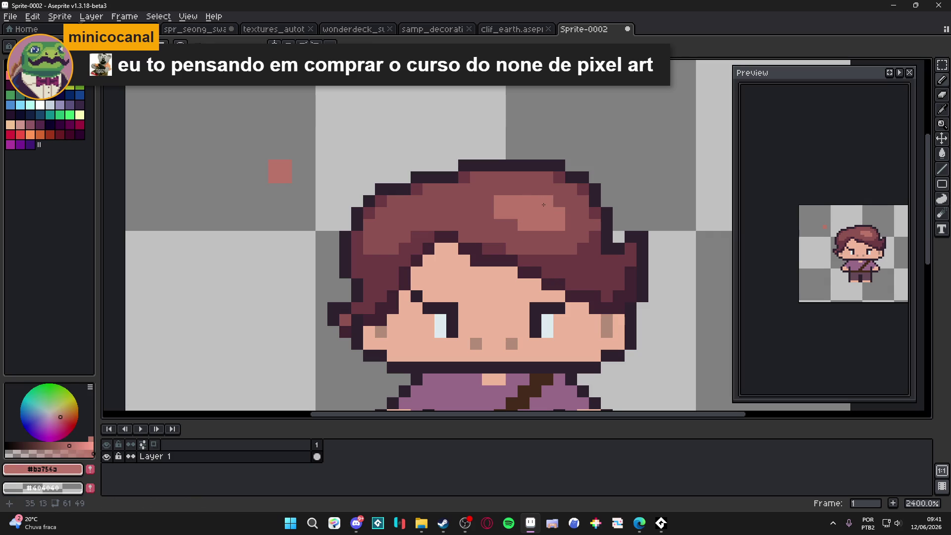
pyautogui.keyDown('alt'); pyautogui.click(539, 238); pyautogui.keyUp('alt')
pyautogui.click(512, 201)
pyautogui.click(512, 213)
pyautogui.click(547, 213)
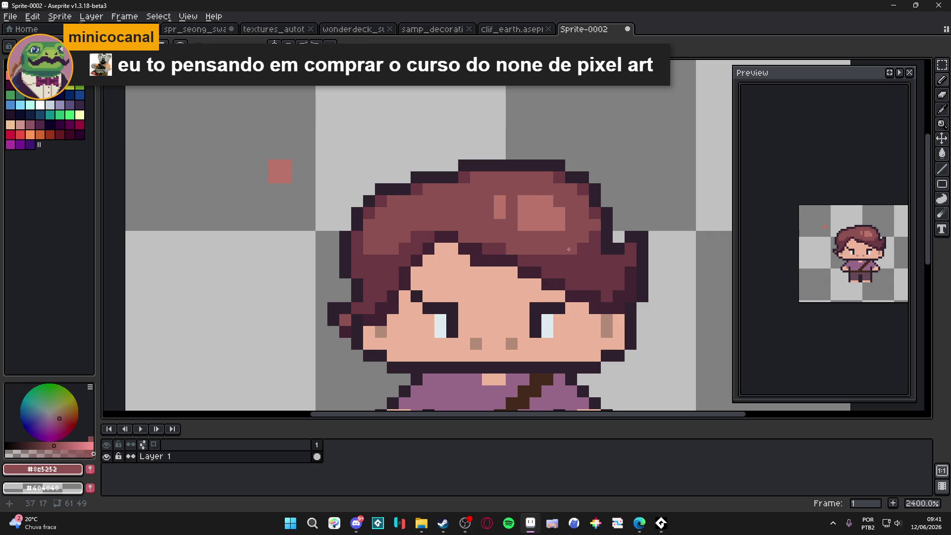
pyautogui.scroll(-3, 587, 264)
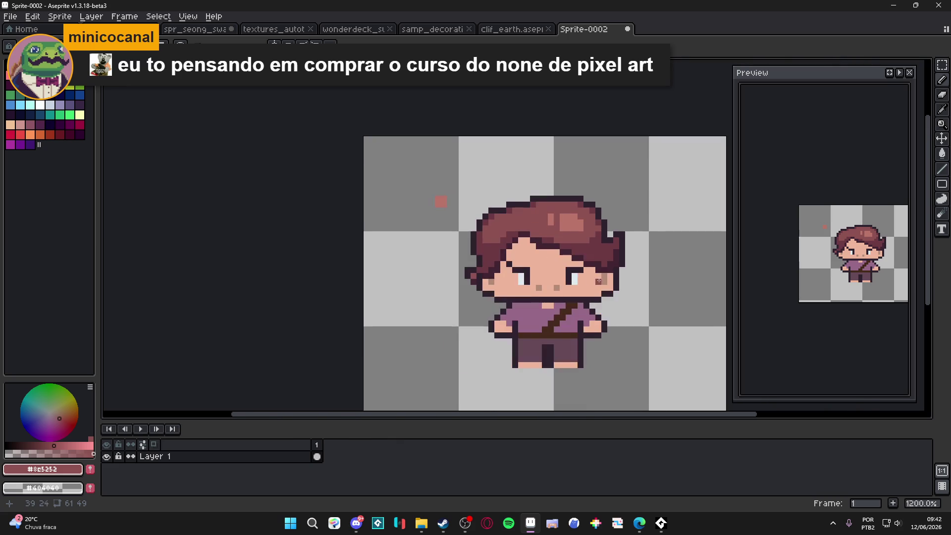
# Pencil dark #6d3943 strand pixels down the left side of the hair.
pyautogui.scroll(3, 592, 239)
pyautogui.keyDown('alt'); pyautogui.click(592, 238); pyautogui.keyUp('alt')
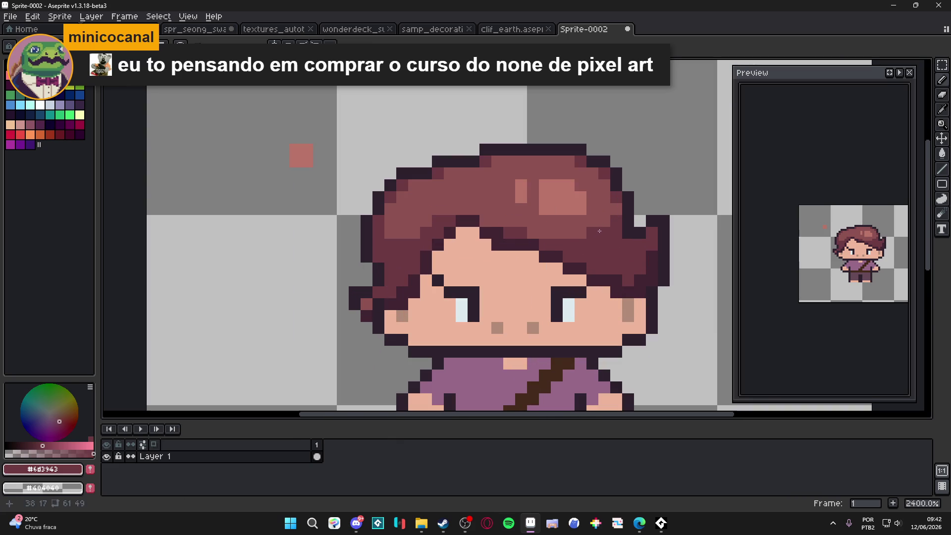
pyautogui.scroll(-4, 599, 231)
pyautogui.scroll(2, 546, 254)
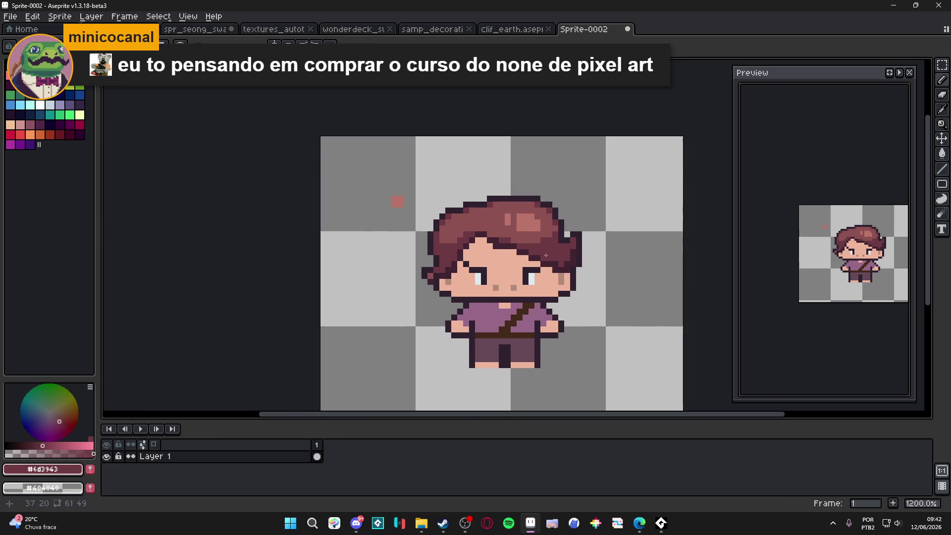
pyautogui.scroll(-2, 546, 255)
pyautogui.moveTo(513, 217)
pyautogui.mouseDown()
pyautogui.moveTo(523, 213)
pyautogui.moveTo(495, 234)
pyautogui.mouseUp()
pyautogui.scroll(5, 515, 228)
pyautogui.click(470, 246)
pyautogui.click(457, 248)
pyautogui.click(454, 258)
pyautogui.click(430, 272)
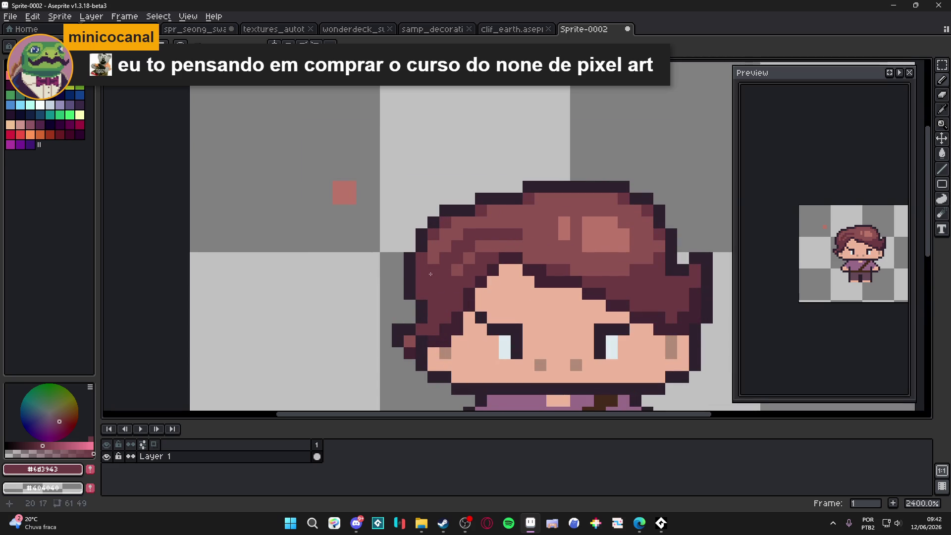
# Repaint three left hair pixels in #8c5252 and darken one near the fringe, undoing a stroke beside the highlight.
pyautogui.keyDown('alt'); pyautogui.click(459, 271); pyautogui.keyUp('alt')
pyautogui.click(448, 285)
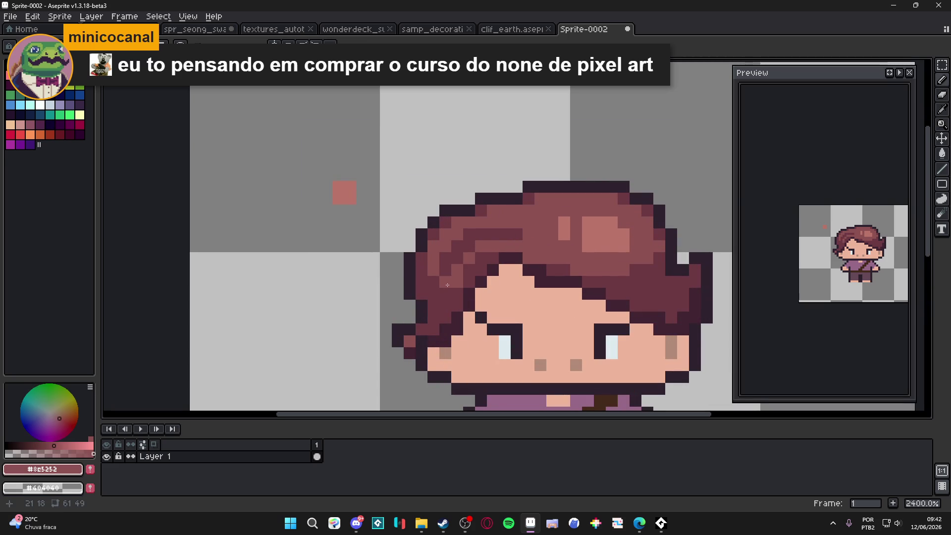
pyautogui.click(446, 305)
pyautogui.click(457, 258)
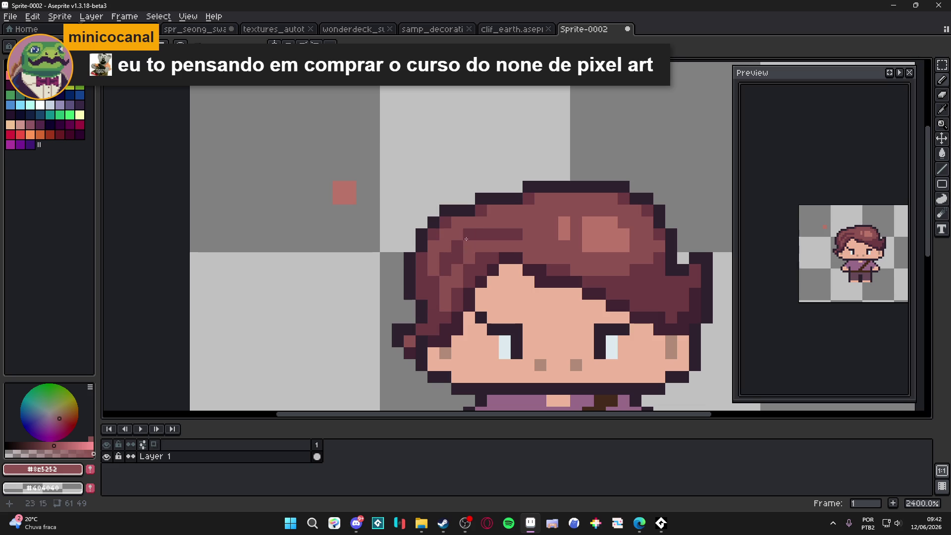
pyautogui.keyDown('alt'); pyautogui.click(516, 234); pyautogui.keyUp('alt')
pyautogui.click(521, 247)
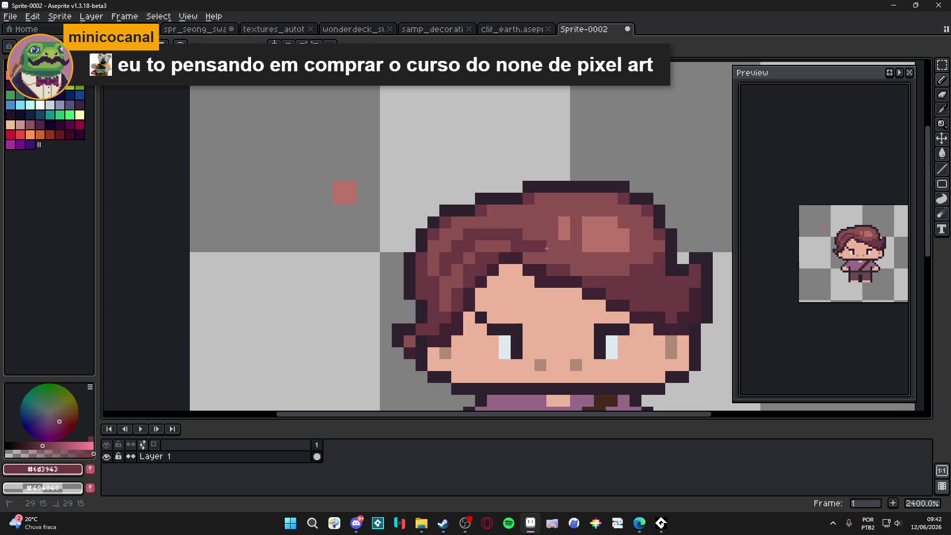
pyautogui.moveTo(555, 254); pyautogui.dragTo(569, 255)
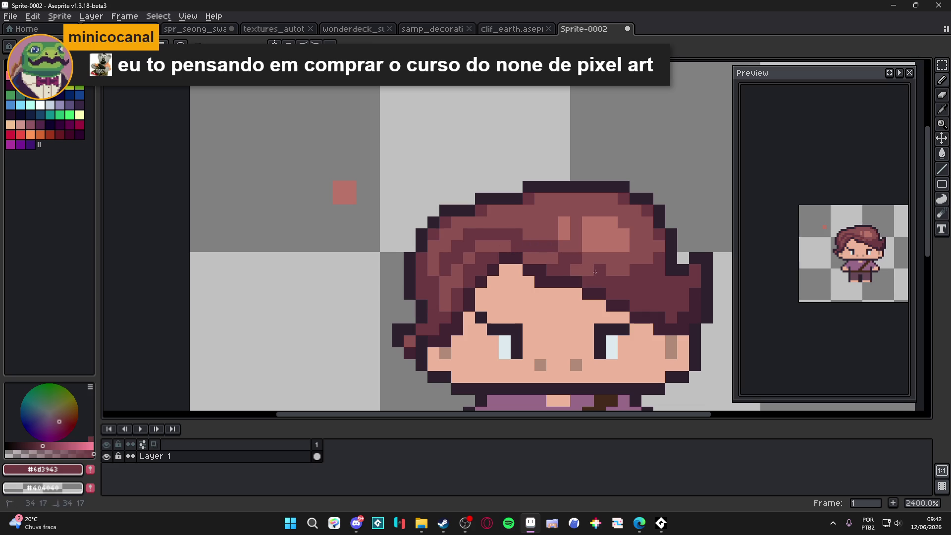
pyautogui.hotkey('ctrl', 'z')
pyautogui.hotkey('ctrl', 'z')
pyautogui.hotkey('ctrl', 'z')
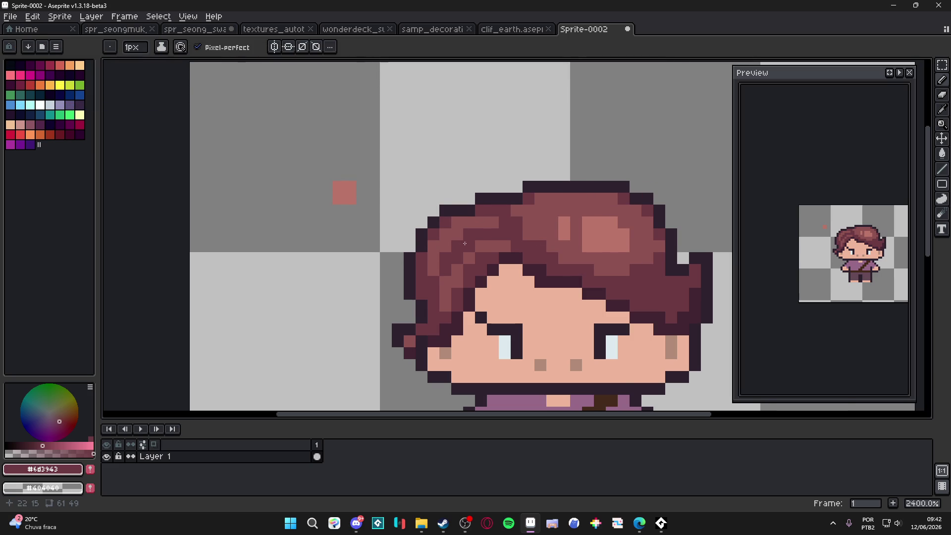
# Cover two dark left-hair pixels with #8c5252 and darken one more with #6d3943.
pyautogui.scroll(1, 456, 244)
pyautogui.keyDown('alt'); pyautogui.click(479, 218); pyautogui.keyUp('alt')
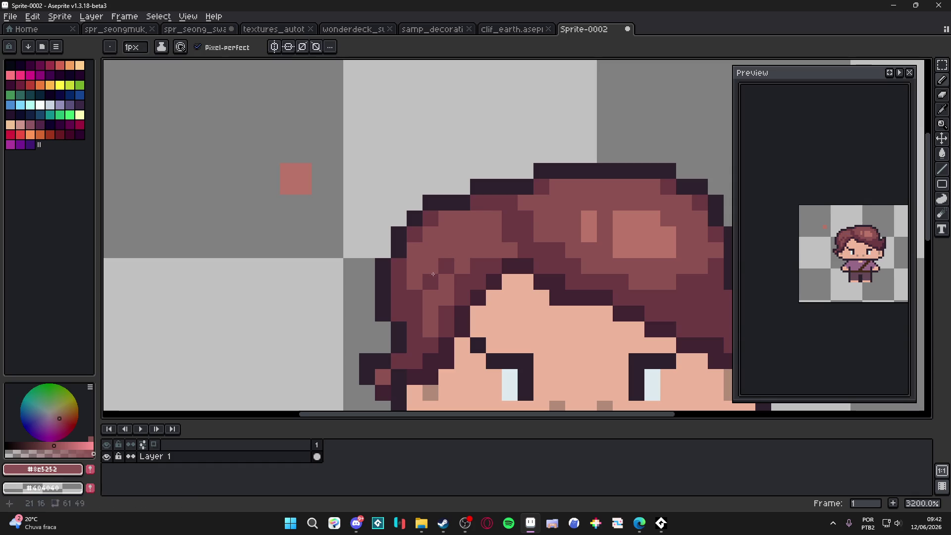
pyautogui.moveTo(436, 272); pyautogui.dragTo(445, 268)
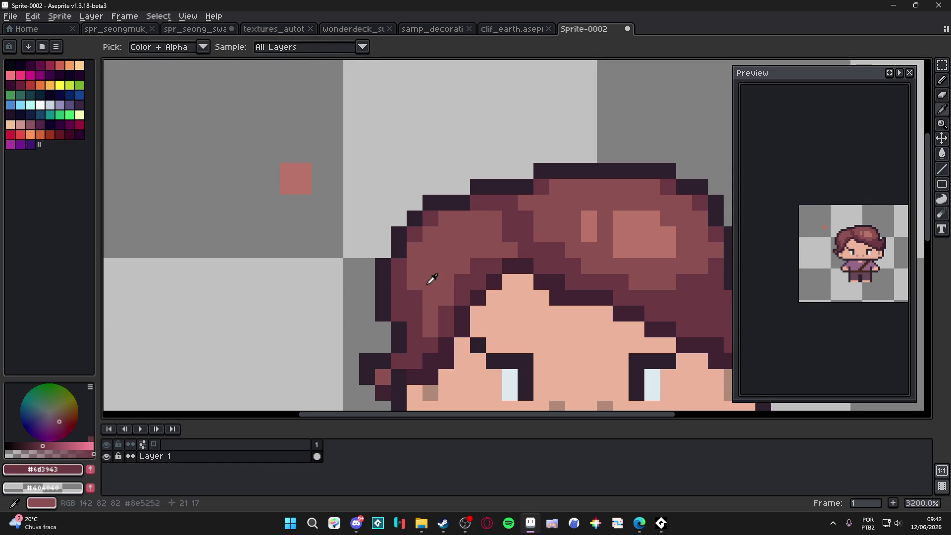
pyautogui.keyDown('alt'); pyautogui.click(498, 210); pyautogui.keyUp('alt')
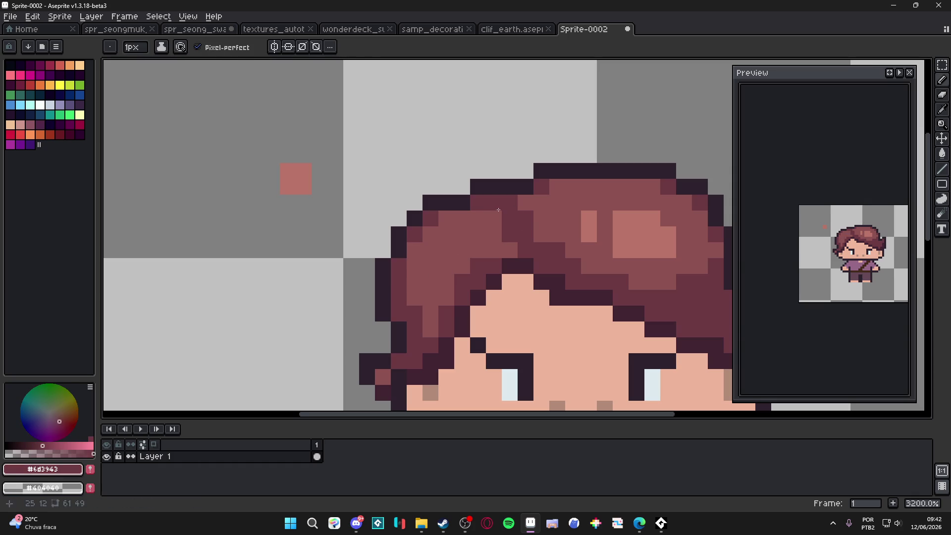
pyautogui.click(478, 217)
# Sample the skin and cheek tones, choose a pink blush, and fill the nose and cheek pixels with it.
pyautogui.scroll(-4, 529, 234)
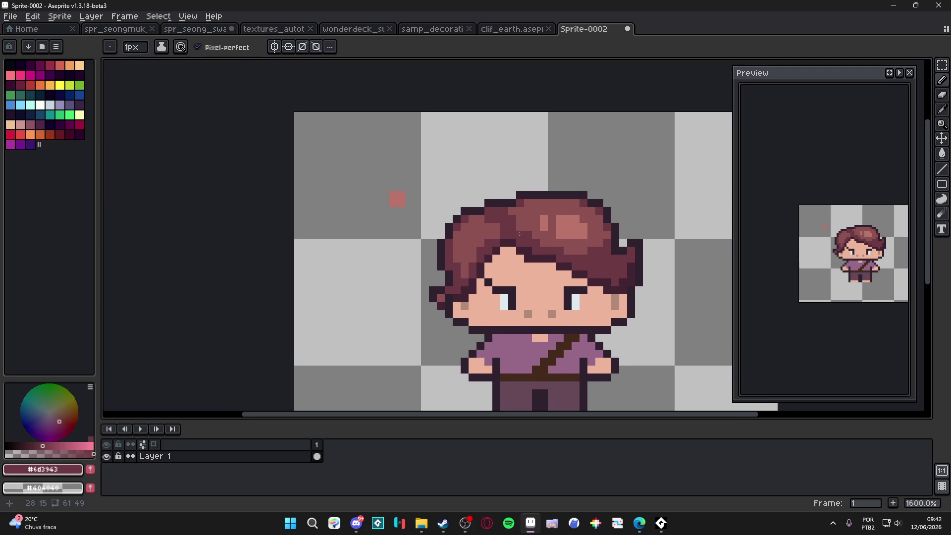
pyautogui.keyDown('alt'); pyautogui.click(511, 243); pyautogui.keyUp('alt')
pyautogui.keyDown('alt'); pyautogui.click(509, 240); pyautogui.keyUp('alt')
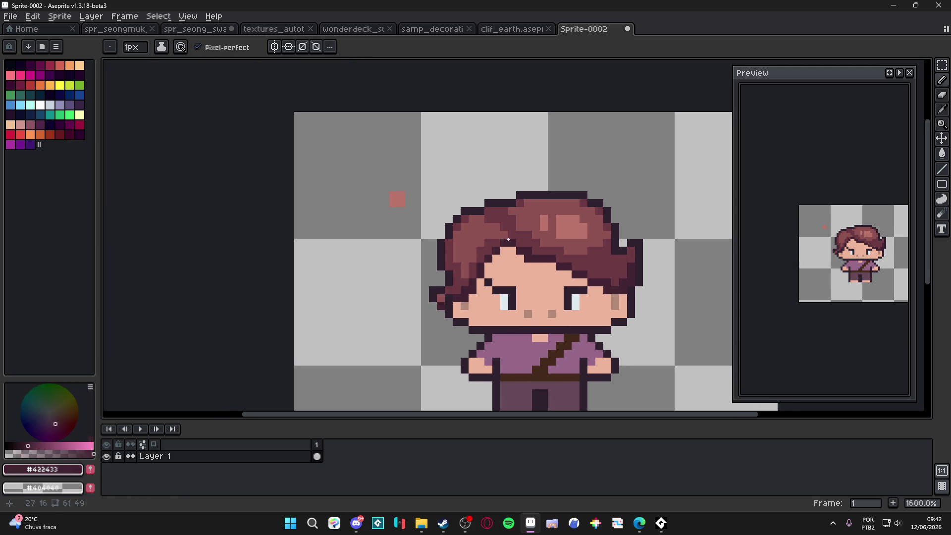
pyautogui.keyDown('alt'); pyautogui.click(527, 259); pyautogui.keyUp('alt')
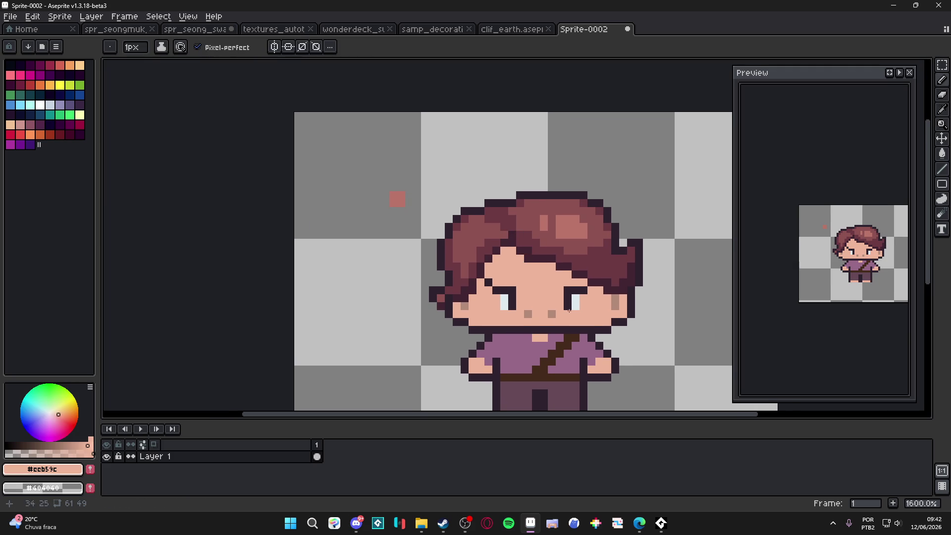
pyautogui.scroll(2, 567, 313)
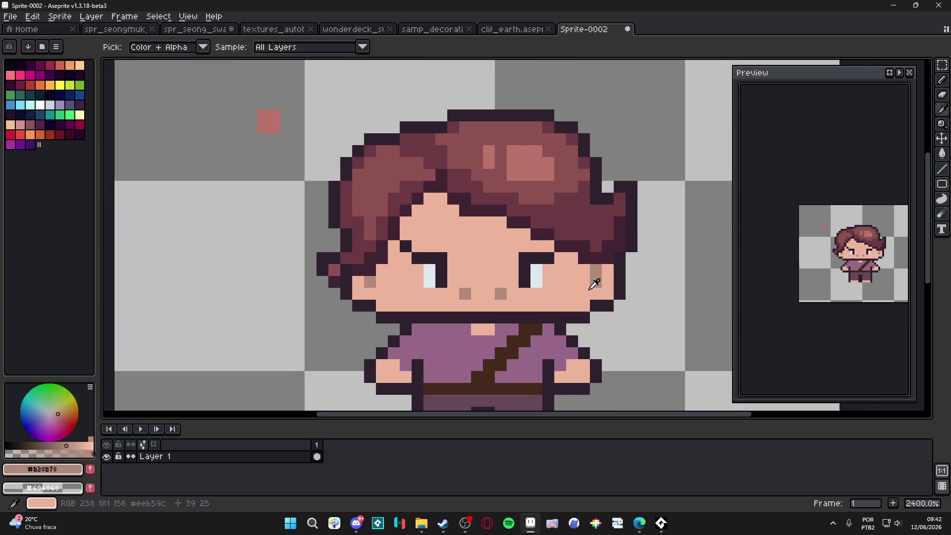
pyautogui.keyDown('alt'); pyautogui.click(605, 272); pyautogui.keyUp('alt')
pyautogui.click(57, 417)
pyautogui.press('g')
pyautogui.click(504, 299)
pyautogui.click(470, 294)
pyautogui.click(370, 282)
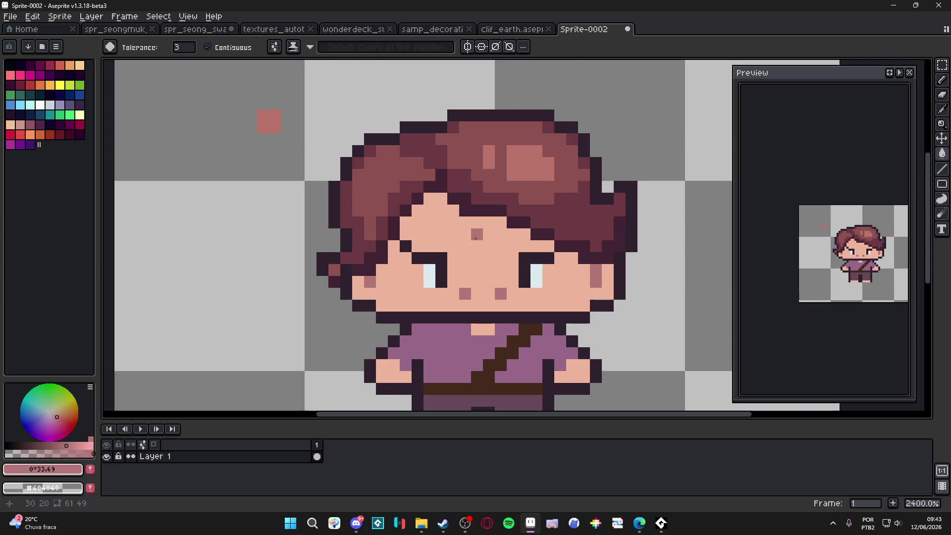
# With a 1px pencil, add pink pixels along the hairline, the forehead row and both cheeks.
pyautogui.press('b')
pyautogui.click(443, 211)
pyautogui.hotkey('ctrl', 'z')
pyautogui.press('-')
pyautogui.click(518, 218)
pyautogui.hotkey('ctrl', 'z')
pyautogui.click(501, 222)
pyautogui.click(524, 233)
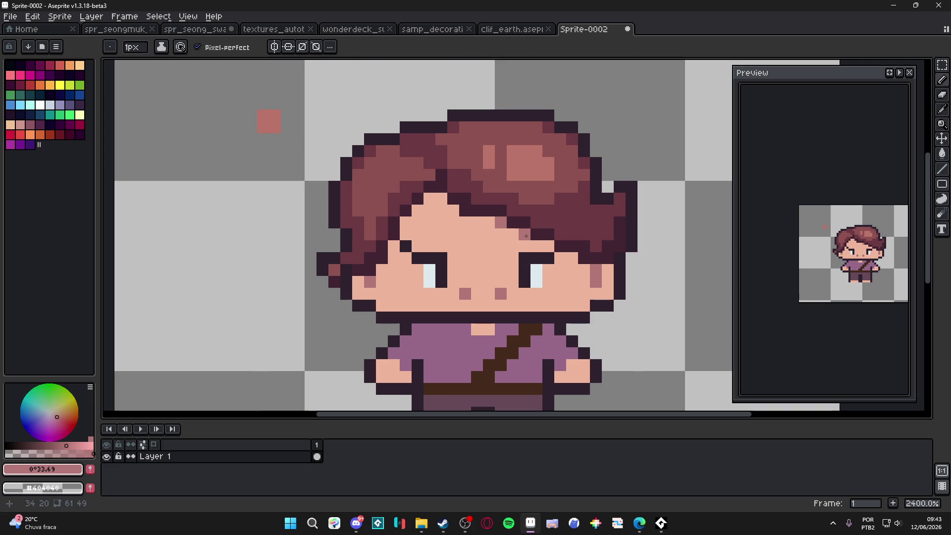
pyautogui.click(573, 257)
pyautogui.click(466, 209)
pyautogui.click(441, 197)
pyautogui.moveTo(417, 209); pyautogui.dragTo(454, 210)
pyautogui.click(406, 222)
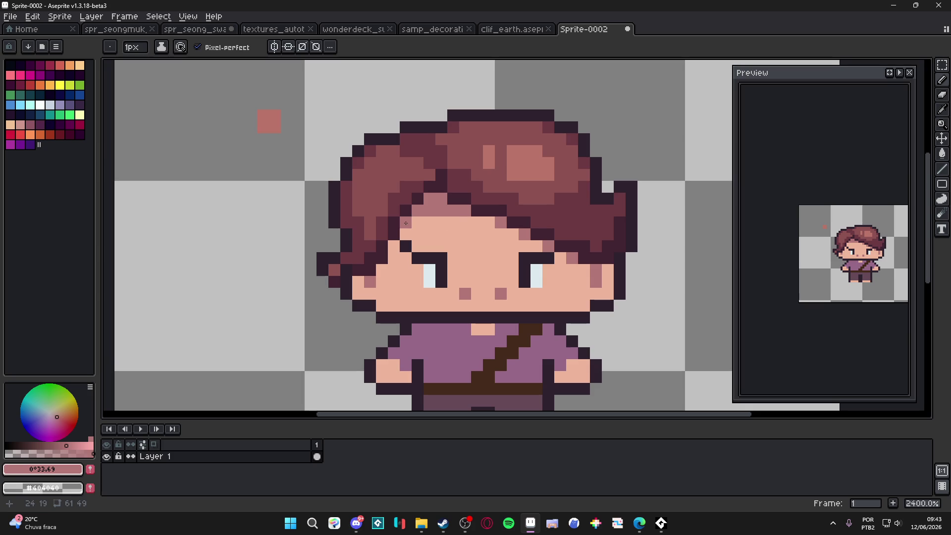
# Tint the right jaw outline pink, then try pink nose and jaw strokes and undo them.
pyautogui.scroll(-5, 391, 251)
pyautogui.scroll(5, 394, 291)
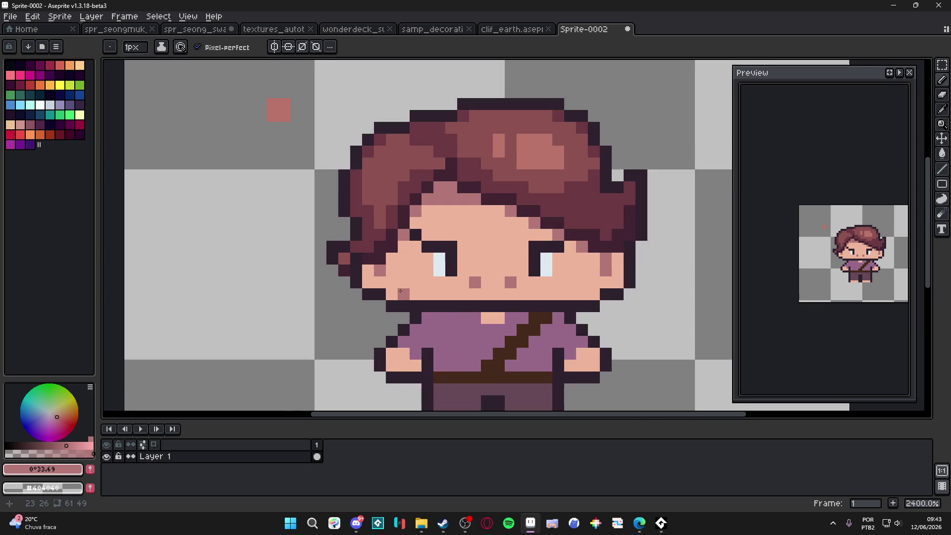
pyautogui.click(603, 296)
pyautogui.moveTo(429, 312); pyautogui.dragTo(430, 298)
pyautogui.press('v')
pyautogui.press('b')
pyautogui.moveTo(485, 257)
pyautogui.mouseDown()
pyautogui.moveTo(500, 245)
pyautogui.moveTo(524, 256)
pyautogui.moveTo(477, 257)
pyautogui.mouseUp()
pyautogui.click(434, 296)
pyautogui.hotkey('ctrl', 'z')
pyautogui.press('v')
pyautogui.hotkey('ctrl', 'z')
pyautogui.hotkey('ctrl', 'z')
pyautogui.hotkey('ctrl', 'z')
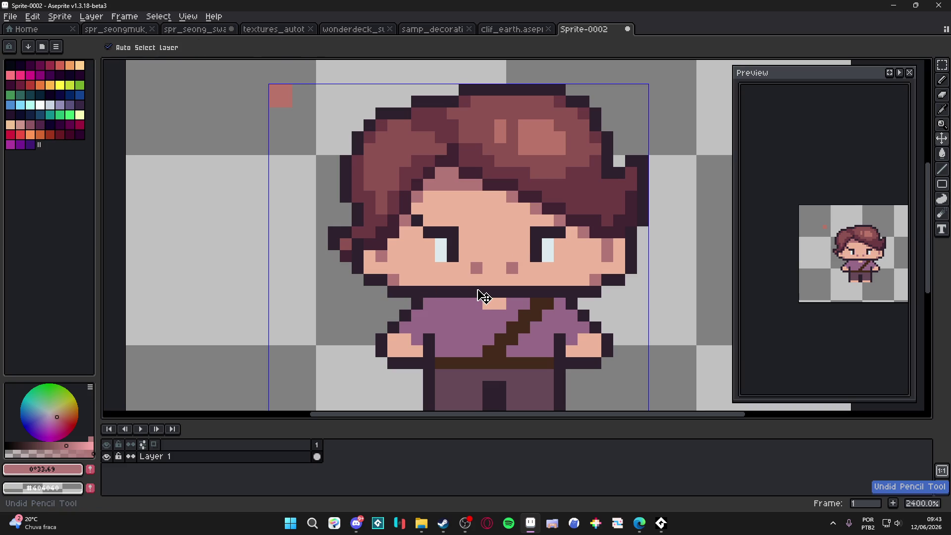
pyautogui.press('b')
# Darken a single pixel on the nose with the 1px pencil.
pyautogui.scroll(-3, 481, 265)
pyautogui.press('-')
pyautogui.click(476, 253)
pyautogui.scroll(1, 481, 265)
pyautogui.scroll(-1, 480, 282)
pyautogui.moveTo(480, 282); pyautogui.dragTo(478, 288)
pyautogui.scroll(2, 477, 254)
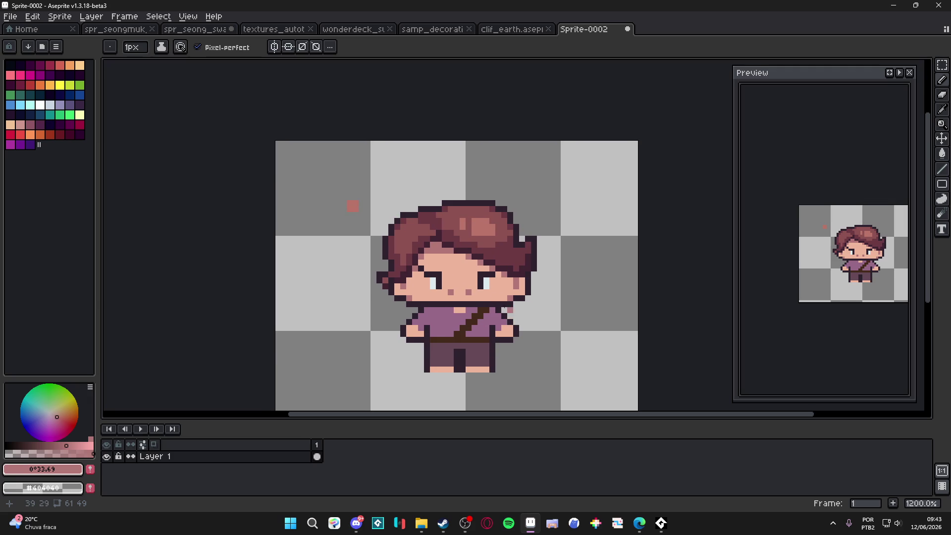
pyautogui.scroll(-1, 511, 315)
pyautogui.scroll(2, 447, 282)
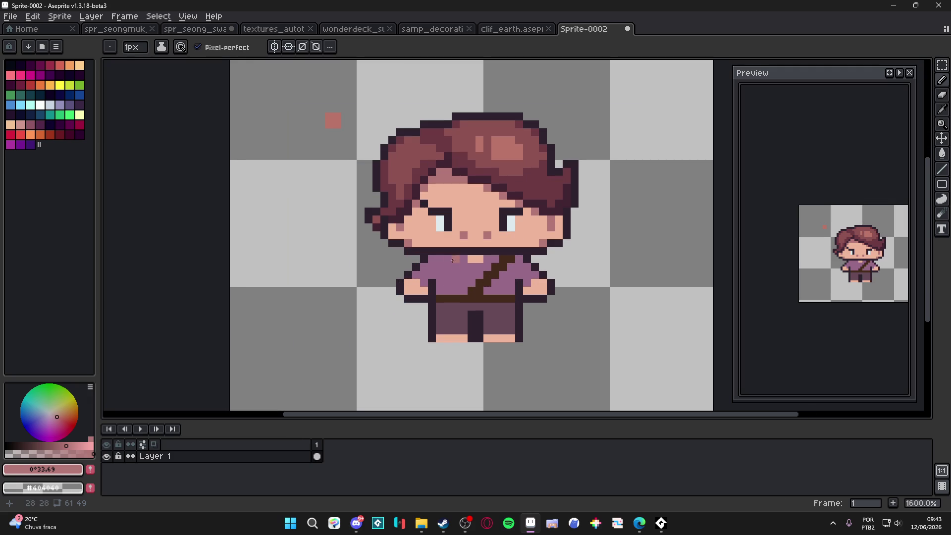
# Pick a deeper violet and pencil shading along the top row of the shirt.
pyautogui.keyDown('alt'); pyautogui.click(450, 258); pyautogui.keyUp('alt')
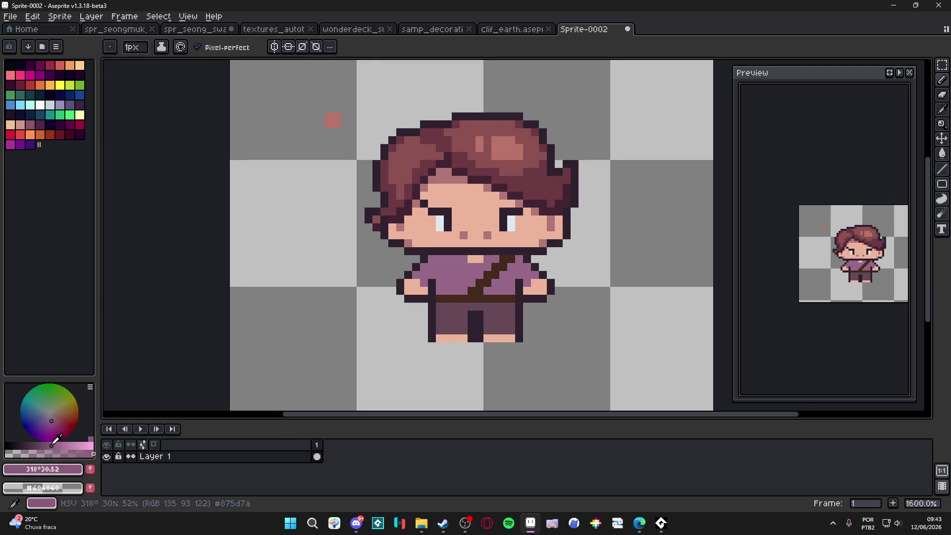
pyautogui.click(49, 420)
pyautogui.press('+')
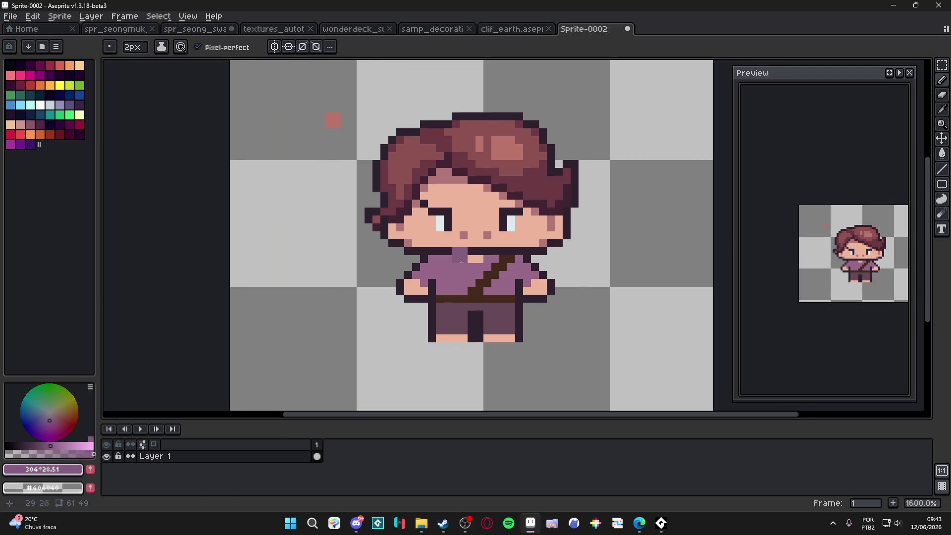
pyautogui.click(47, 446)
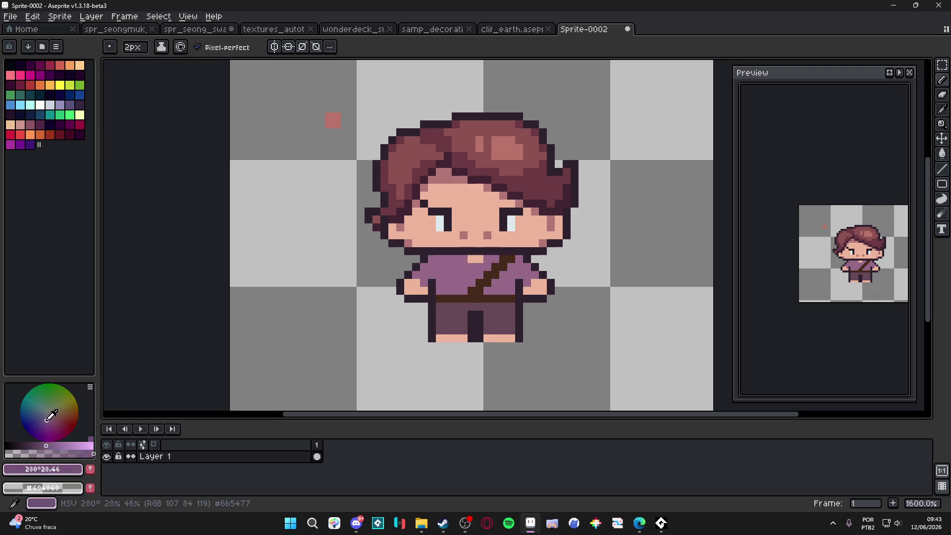
pyautogui.click(45, 422)
pyautogui.click(460, 263)
pyautogui.moveTo(444, 263)
pyautogui.mouseDown()
pyautogui.moveTo(432, 263)
pyautogui.moveTo(471, 266)
pyautogui.mouseUp()
pyautogui.click(484, 263)
pyautogui.hotkey('ctrl', 'z')
pyautogui.press('-')
pyautogui.click(488, 261)
pyautogui.click(512, 268)
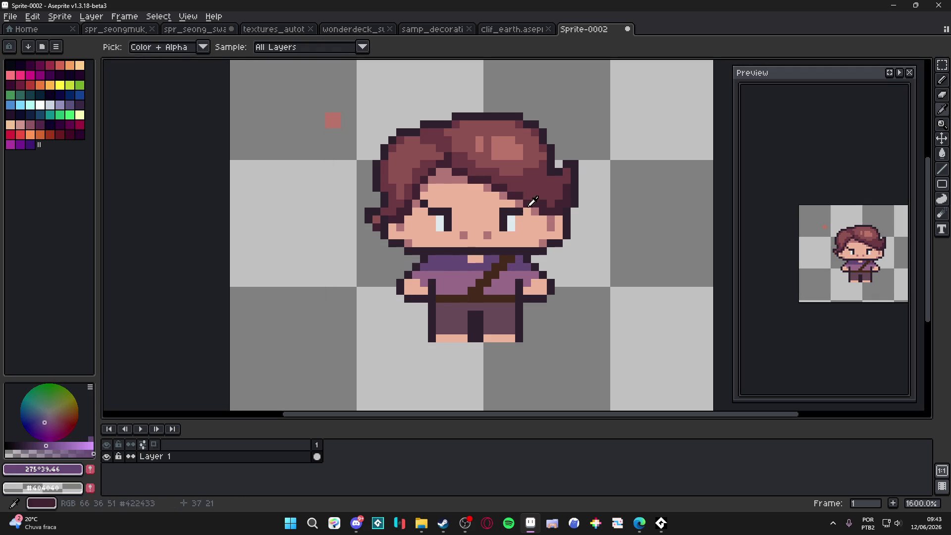
# Sample the collar and the shirt's dark violet, then undo the last stray pixel.
pyautogui.keyDown('alt'); pyautogui.click(474, 258); pyautogui.keyUp('alt')
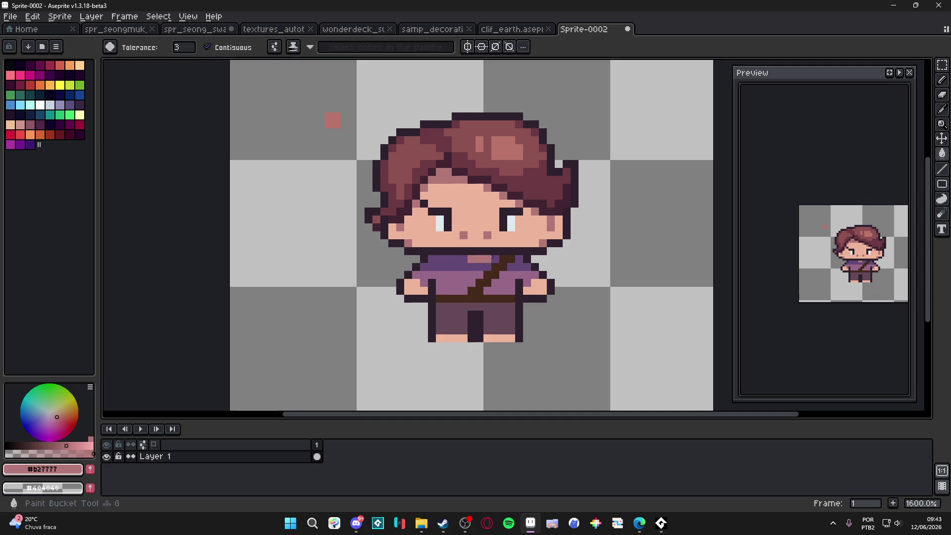
pyautogui.scroll(-1, 504, 259)
pyautogui.scroll(1, 510, 259)
pyautogui.keyDown('alt'); pyautogui.click(514, 260); pyautogui.keyUp('alt')
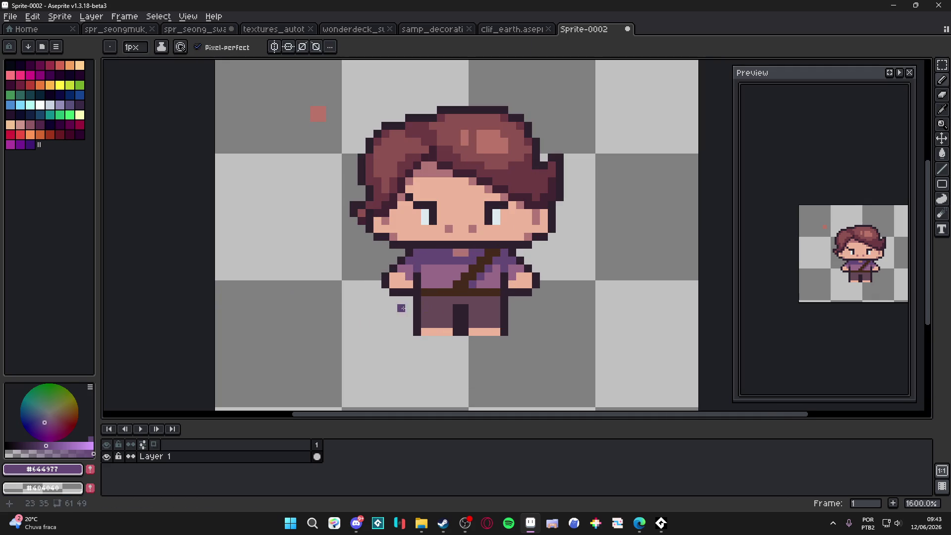
pyautogui.hotkey('ctrl', 'z')
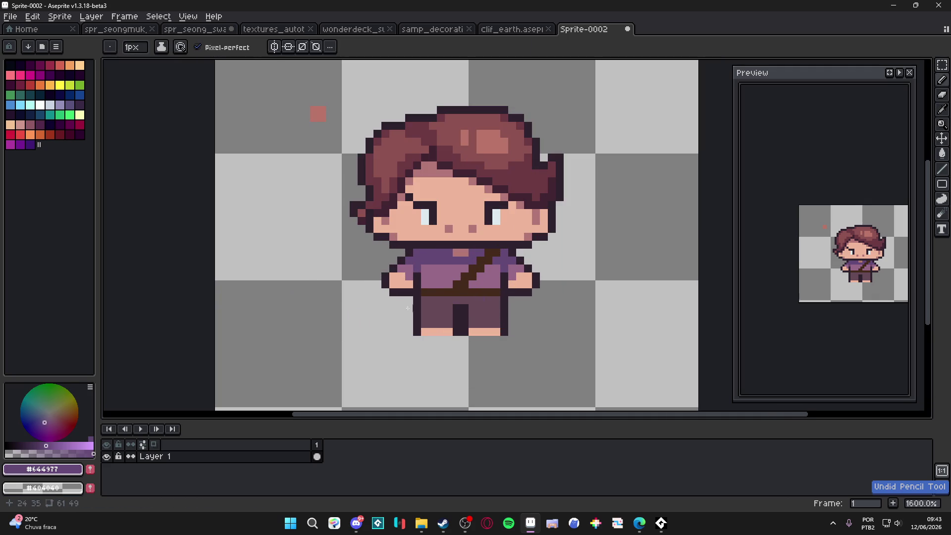
pyautogui.scroll(2, 393, 292)
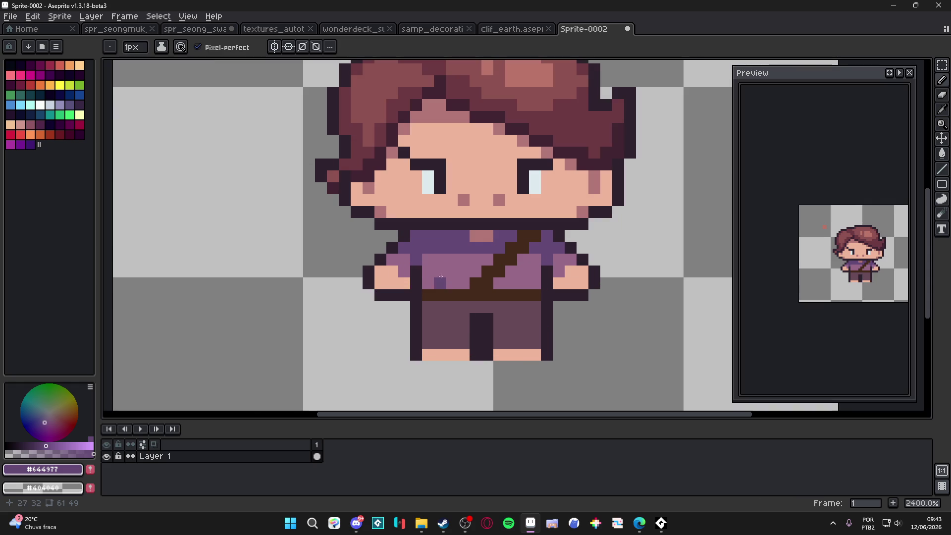
pyautogui.scroll(-5, 536, 259)
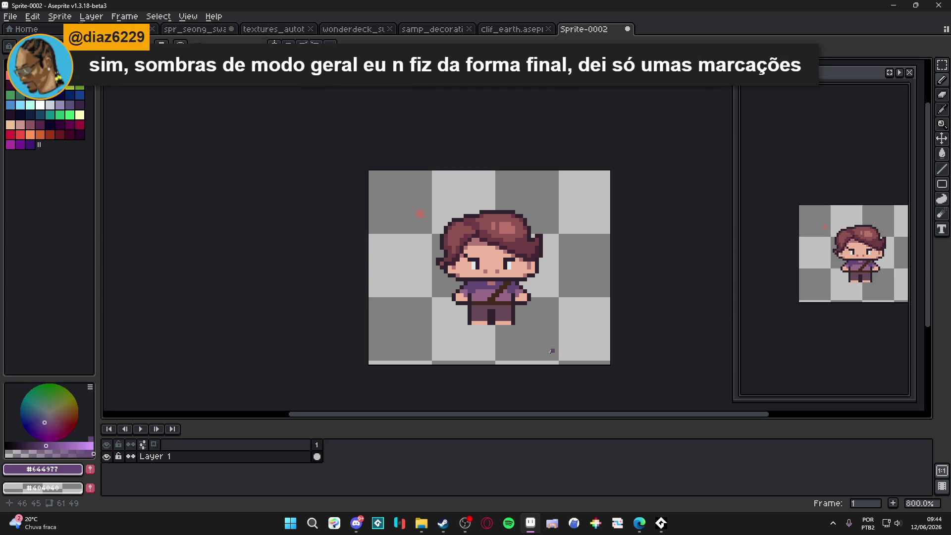
# Copy the posted character image from Discord's feedback channel to the clipboard.
pyautogui.click(357, 523)
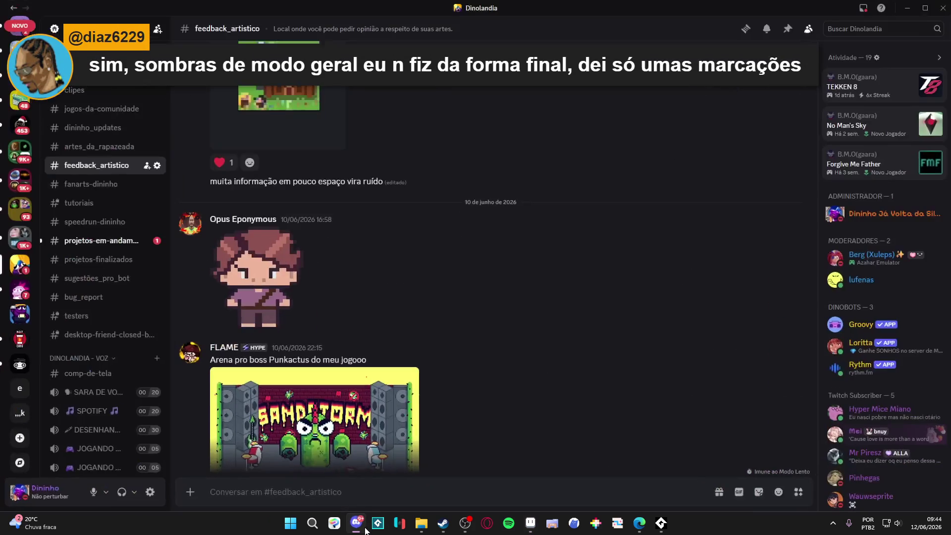
pyautogui.click(270, 266)
pyautogui.rightClick(471, 244)
pyautogui.click(505, 249)
pyautogui.click(908, 8)
# Open a New Sprite dialog at 203 px height, RGB, transparent background.
pyautogui.scroll(1, 587, 232)
pyautogui.scroll(-1, 437, 219)
pyautogui.click(10, 16)
pyautogui.click(20, 28)
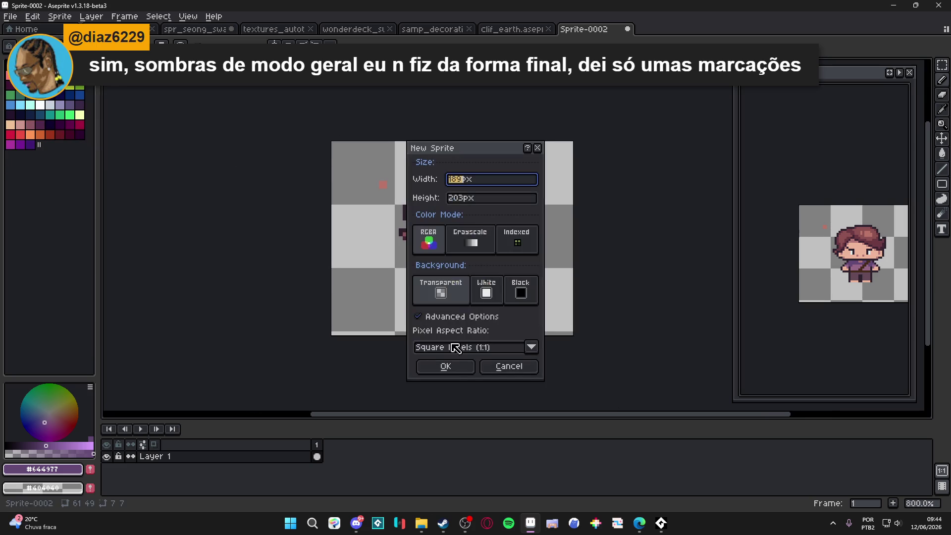
# Create the sprite, paste the reference image and resize it to 27×29 px.
pyautogui.click(446, 369)
pyautogui.hotkey('ctrl', 'v')
pyautogui.scroll(1, 538, 214)
pyautogui.press('Return')
pyautogui.hotkey('alt', 's')
pyautogui.hotkey('ctrl', 'alt', 'i')
pyautogui.write('18')
pyautogui.write('27')
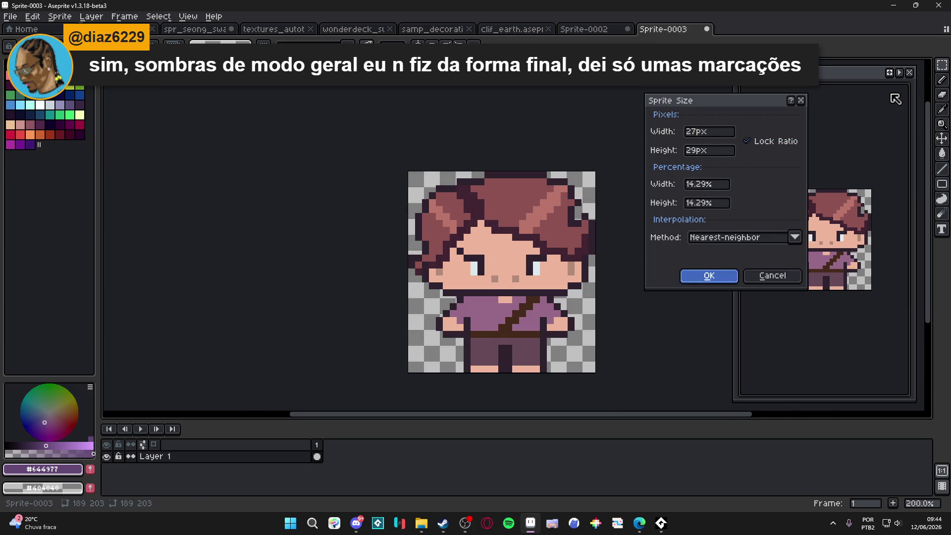
pyautogui.press('Return')
# Add frame 2 to Sprite-0002, clear it, and paste the shrunk character centred.
pyautogui.hotkey('ctrl', 'shift', 'Tab')
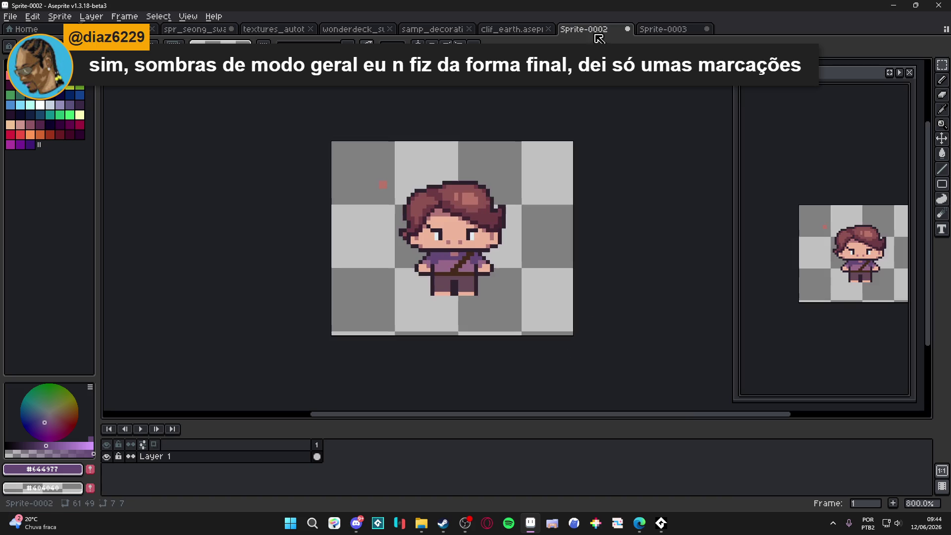
pyautogui.hotkey('alt', 'n')
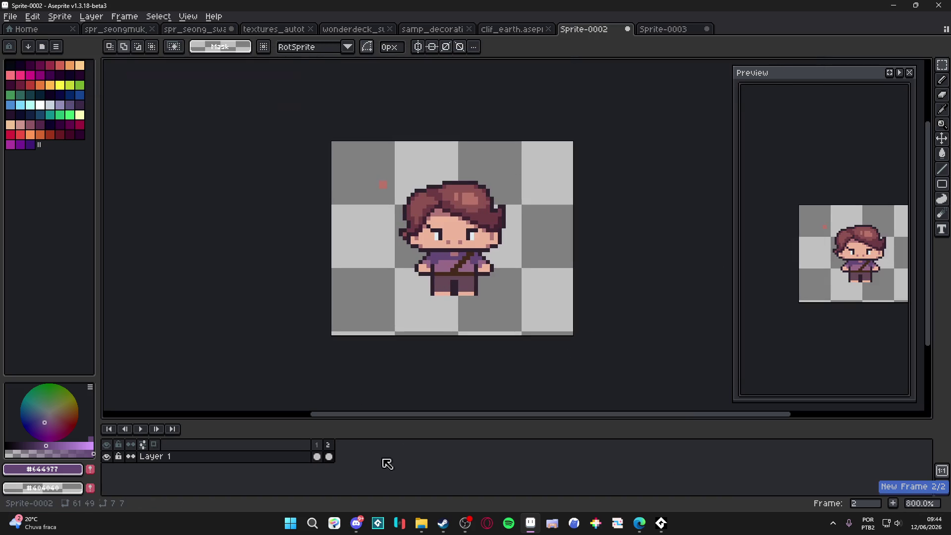
pyautogui.hotkey('ctrl', 'a')
pyautogui.press('Delete')
pyautogui.hotkey('ctrl', 'v')
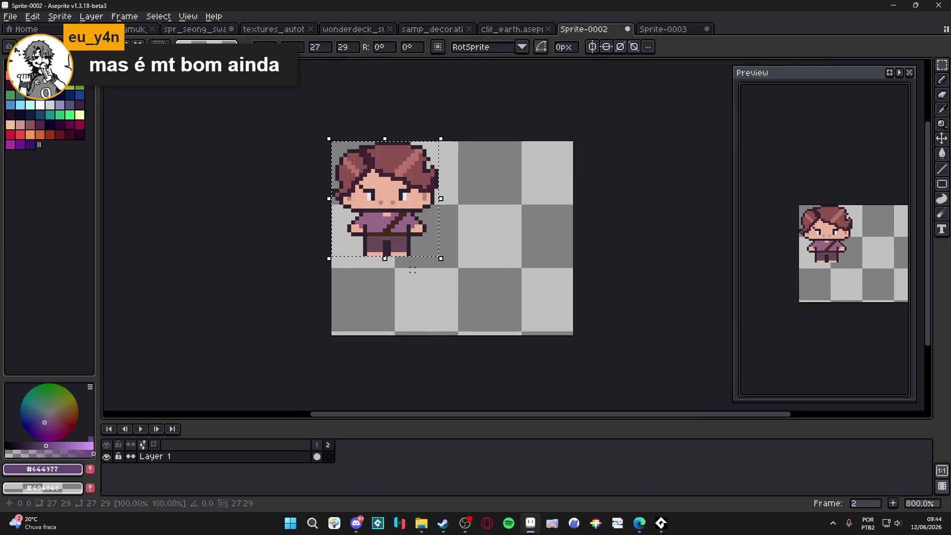
pyautogui.moveTo(394, 221); pyautogui.dragTo(461, 266)
pyautogui.press('Up')
pyautogui.press('Up')
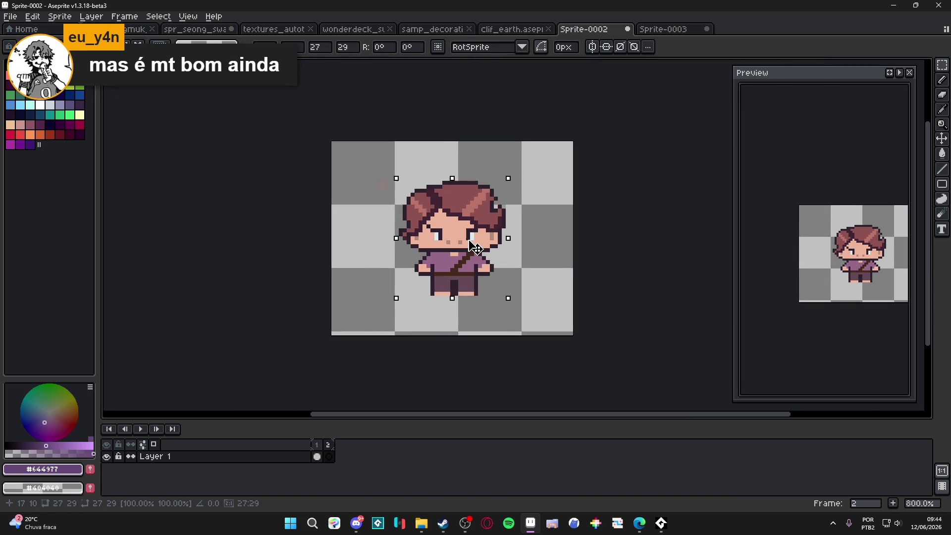
pyautogui.hotkey('ctrl', 'd')
pyautogui.scroll(2, 441, 319)
pyautogui.scroll(-1, 539, 347)
# Flip repeatedly between frames 1 and 2 to compare, then sample the hair colour.
pyautogui.press('Left')
pyautogui.press('Right')
pyautogui.press('Left')
pyautogui.press('Right')
pyautogui.press('Left')
pyautogui.press('Right')
pyautogui.press('Left')
pyautogui.press('Right')
pyautogui.press('Left')
pyautogui.press('Right')
pyautogui.press('Left')
pyautogui.press('Right')
pyautogui.press('Left')
pyautogui.press('Right')
pyautogui.press('Left')
pyautogui.press('Right')
pyautogui.press('Left')
pyautogui.press('Right')
pyautogui.press('Left')
pyautogui.press('Right')
pyautogui.press('Left')
pyautogui.press('Right')
pyautogui.press('Left')
pyautogui.press('Right')
pyautogui.press('Left')
pyautogui.press('Right')
pyautogui.press('Left')
pyautogui.press('Right')
pyautogui.press('Left')
pyautogui.press('Right')
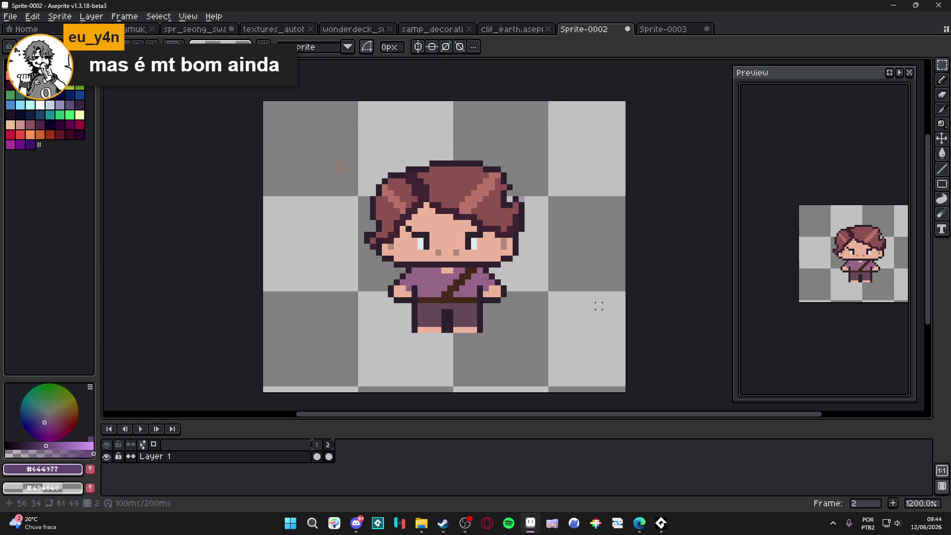
pyautogui.scroll(1, 473, 202)
pyautogui.keyDown('alt'); pyautogui.click(472, 203); pyautogui.keyUp('alt')
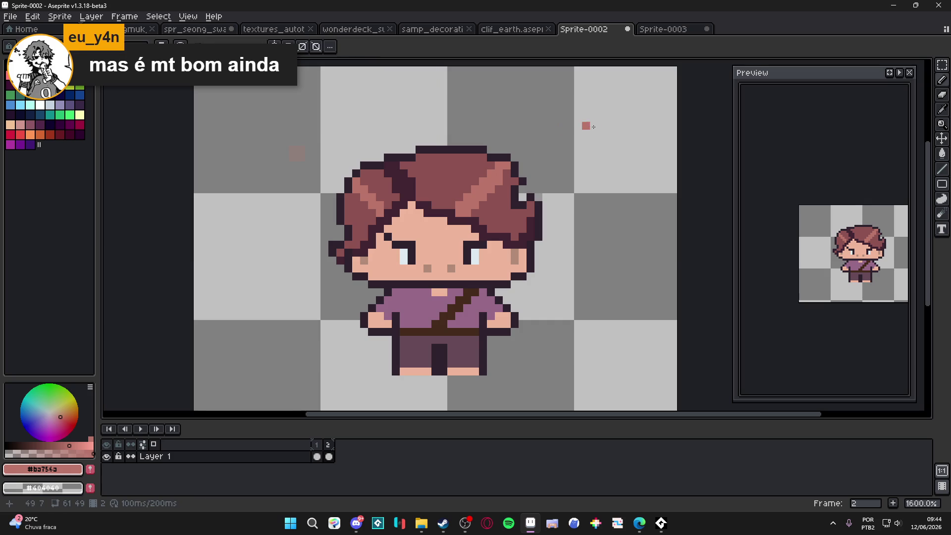
# Undo the trial diagonal line and the red quadrilateral stroke on frame 2.
pyautogui.moveTo(613, 113); pyautogui.dragTo(558, 173)
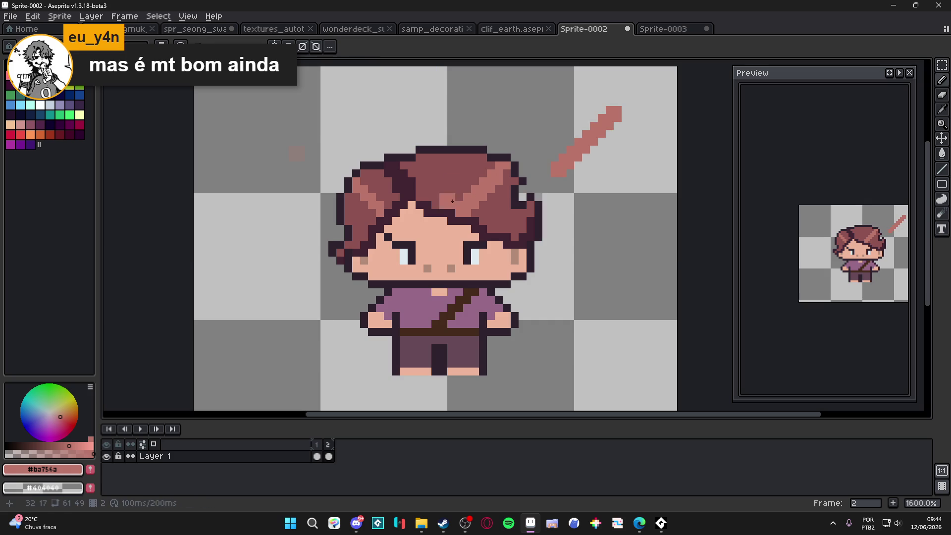
pyautogui.hotkey('ctrl', 'z')
pyautogui.hscroll(3, 445, 208)
pyautogui.scroll(-4, 423, 191)
pyautogui.moveTo(502, 213)
pyautogui.mouseDown()
pyautogui.moveTo(470, 273)
pyautogui.moveTo(572, 322)
pyautogui.moveTo(594, 250)
pyautogui.moveTo(505, 210)
pyautogui.mouseUp()
pyautogui.scroll(-3, 510, 235)
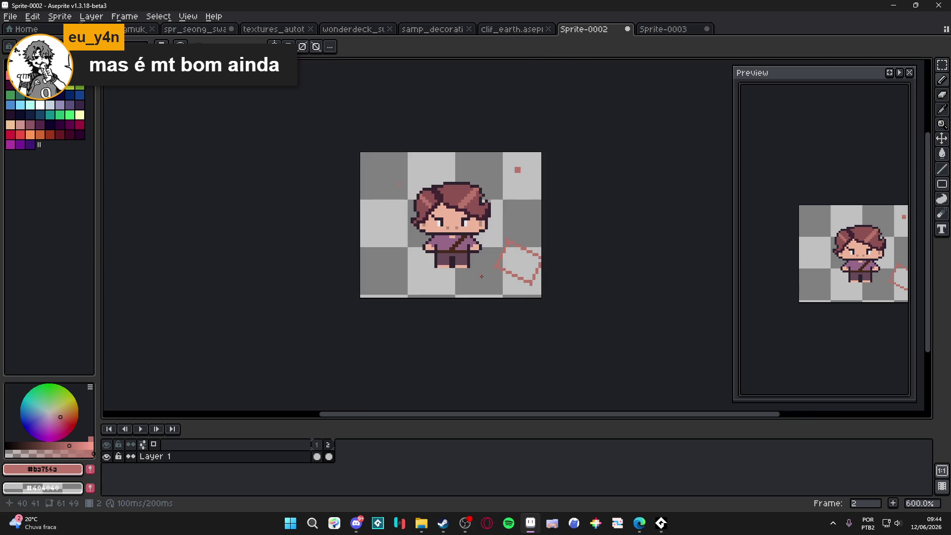
pyautogui.hotkey('ctrl', 'z')
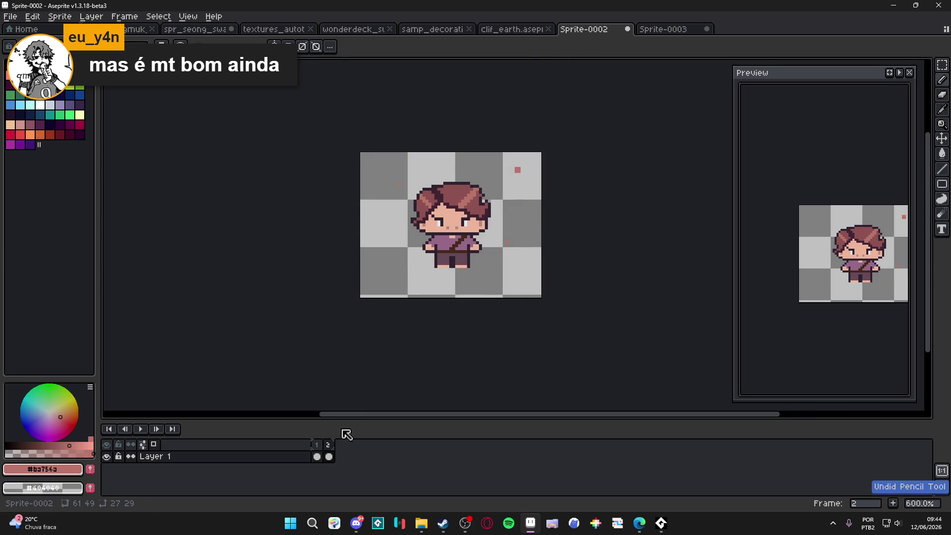
# On frame 1, try a dark hair tuft and pink highlights, undoing the strays.
pyautogui.click(319, 451)
pyautogui.scroll(6, 530, 223)
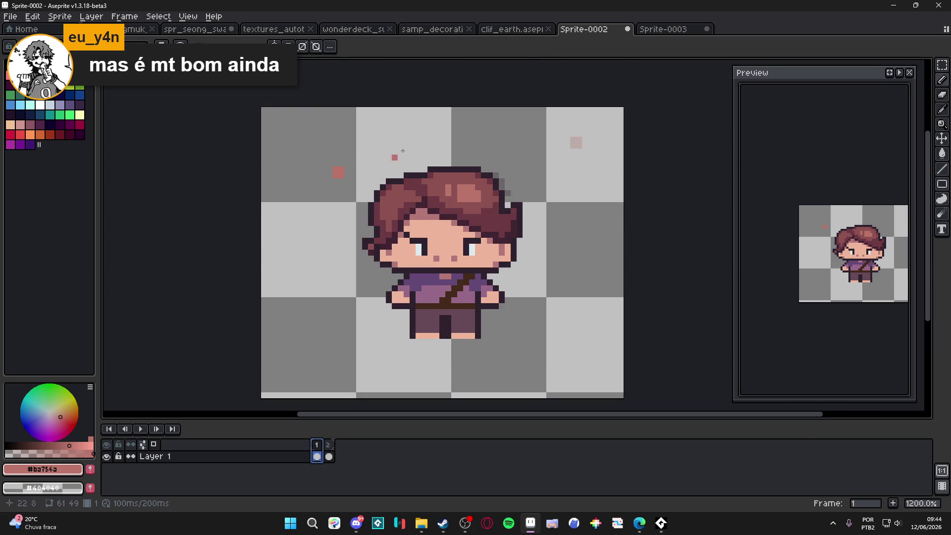
pyautogui.keyDown('alt'); pyautogui.click(450, 215); pyautogui.keyUp('alt')
pyautogui.click(453, 132)
pyautogui.moveTo(515, 125)
pyautogui.mouseDown()
pyautogui.moveTo(548, 143)
pyautogui.moveTo(527, 147)
pyautogui.moveTo(573, 193)
pyautogui.moveTo(558, 156)
pyautogui.mouseUp()
pyautogui.hotkey('ctrl', 'z')
pyautogui.keyDown('alt'); pyautogui.click(339, 171); pyautogui.keyUp('alt')
pyautogui.hotkey('ctrl', 'z')
pyautogui.moveTo(604, 115); pyautogui.dragTo(571, 143)
pyautogui.hotkey('ctrl', 'z')
# Try reshading with mid-tone #8e5252, undo the whole tuft, and compare frames.
pyautogui.keyDown('alt'); pyautogui.click(478, 210); pyautogui.keyUp('alt')
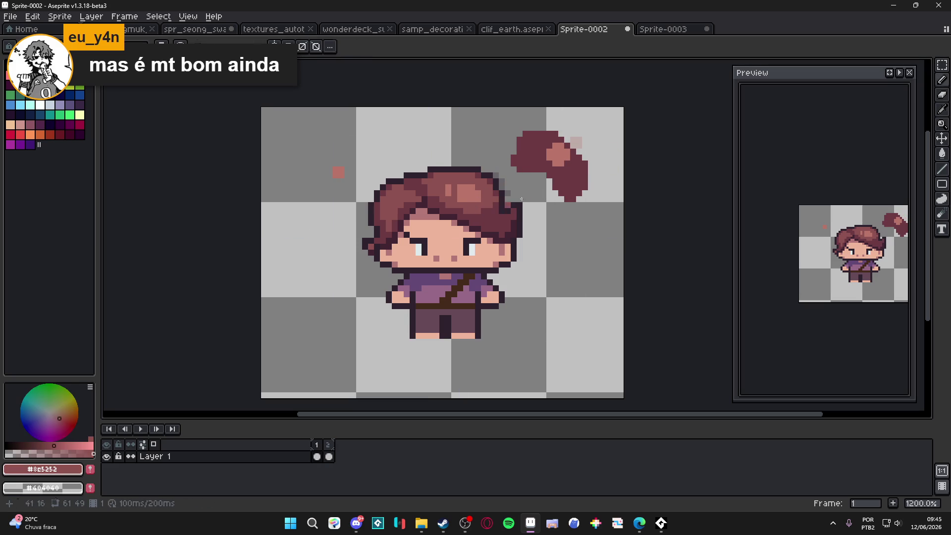
pyautogui.moveTo(575, 168)
pyautogui.mouseDown()
pyautogui.moveTo(567, 151)
pyautogui.moveTo(540, 149)
pyautogui.moveTo(557, 164)
pyautogui.mouseUp()
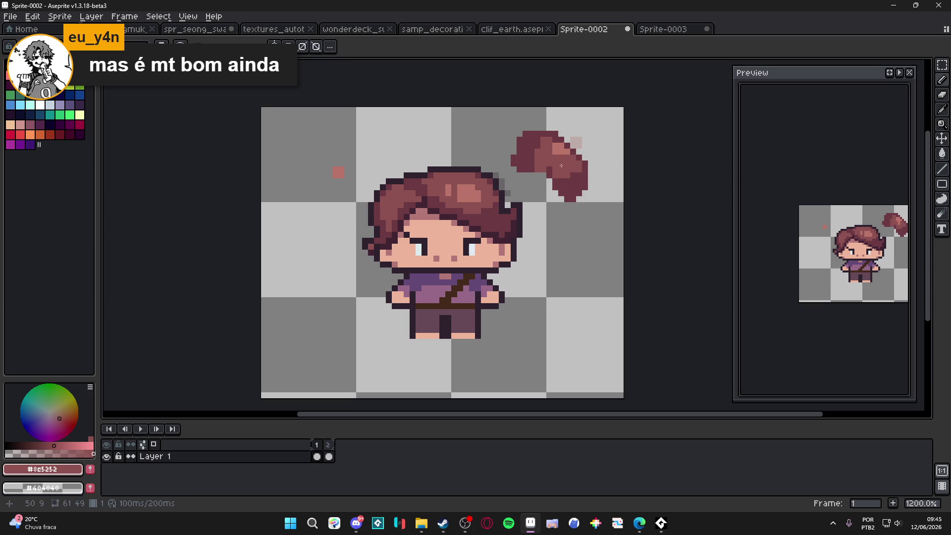
pyautogui.hotkey('ctrl', 'z')
pyautogui.hotkey('ctrl', 'z')
pyautogui.hotkey('ctrl', 'z')
pyautogui.click(328, 445)
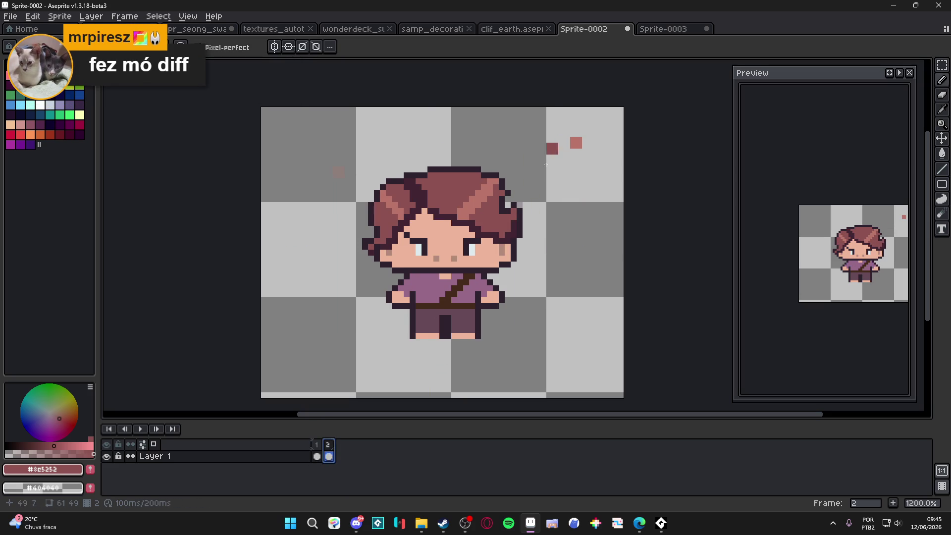
pyautogui.click(317, 445)
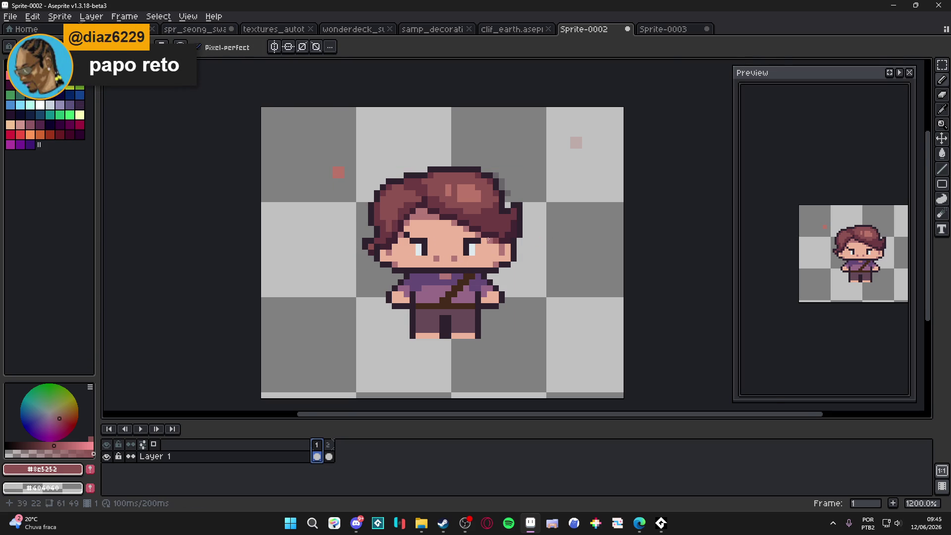
pyautogui.scroll(3, 496, 238)
pyautogui.keyDown('alt'); pyautogui.click(446, 208); pyautogui.keyUp('alt')
pyautogui.moveTo(430, 196)
pyautogui.mouseDown()
pyautogui.moveTo(429, 214)
pyautogui.moveTo(460, 225)
pyautogui.moveTo(492, 216)
pyautogui.mouseUp()
pyautogui.keyDown('alt'); pyautogui.click(424, 195); pyautogui.keyUp('alt')
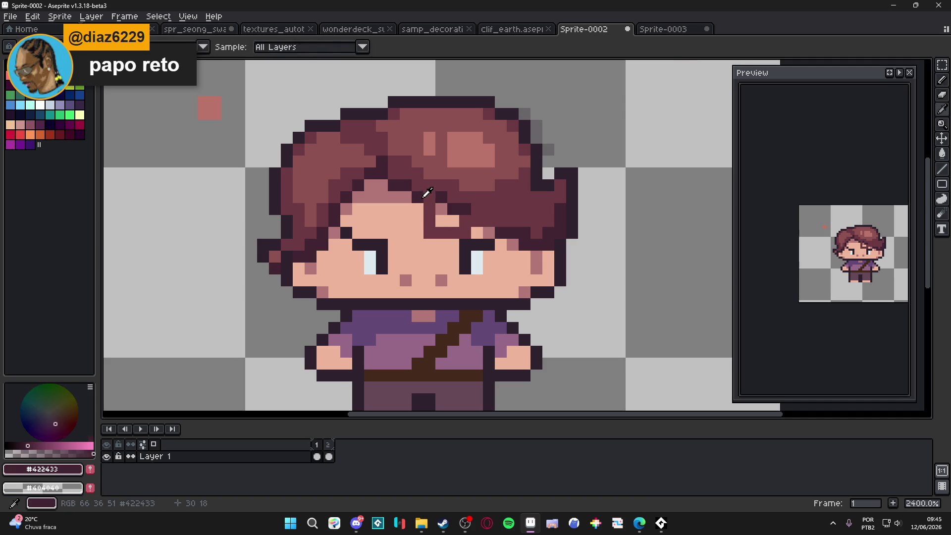
pyautogui.moveTo(408, 194)
pyautogui.mouseDown()
pyautogui.moveTo(419, 222)
pyautogui.moveTo(460, 232)
pyautogui.moveTo(486, 225)
pyautogui.moveTo(441, 209)
pyautogui.moveTo(446, 218)
pyautogui.moveTo(476, 219)
pyautogui.mouseUp()
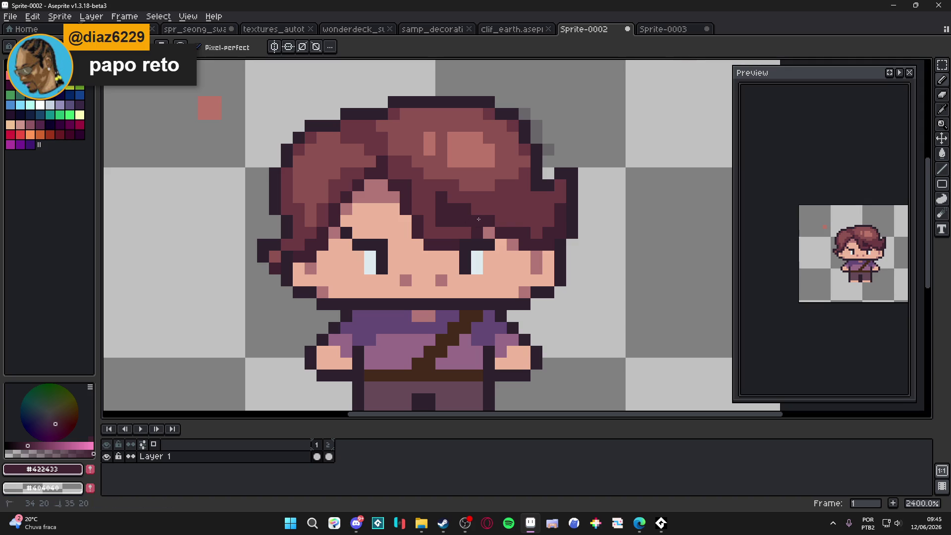
pyautogui.hotkey('ctrl', 'z')
pyautogui.hotkey('ctrl', 'z')
pyautogui.hotkey('ctrl', 'z')
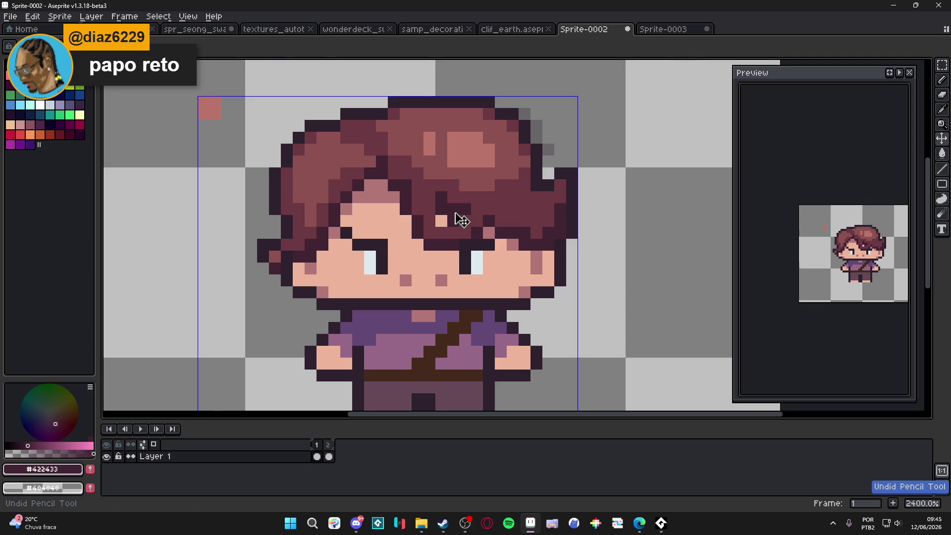
pyautogui.scroll(-5, 461, 220)
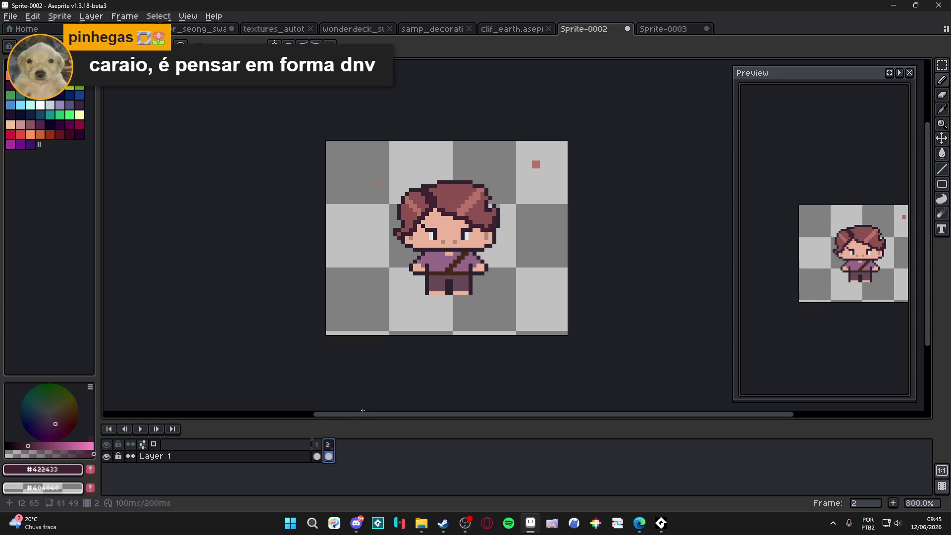
pyautogui.click(359, 526)
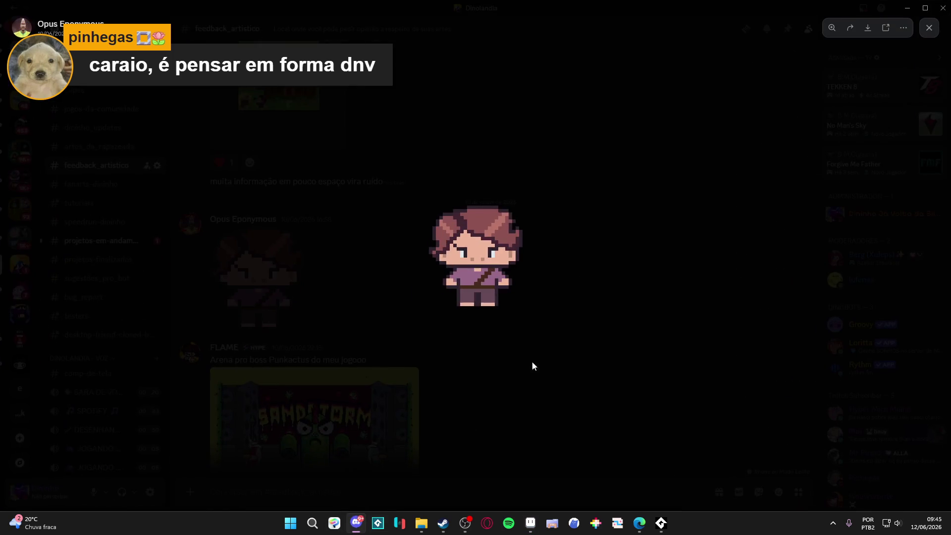
# Scroll #feedback_artistico to the blue sword post, then switch to the YouTube browser.
pyautogui.scroll(4, 402, 220)
pyautogui.scroll(-10, 397, 213)
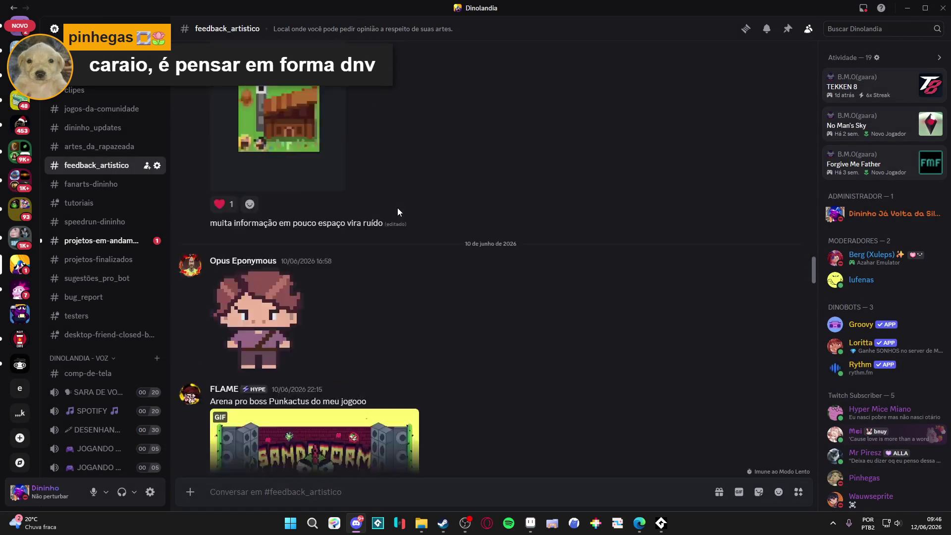
pyautogui.scroll(-15, 386, 245)
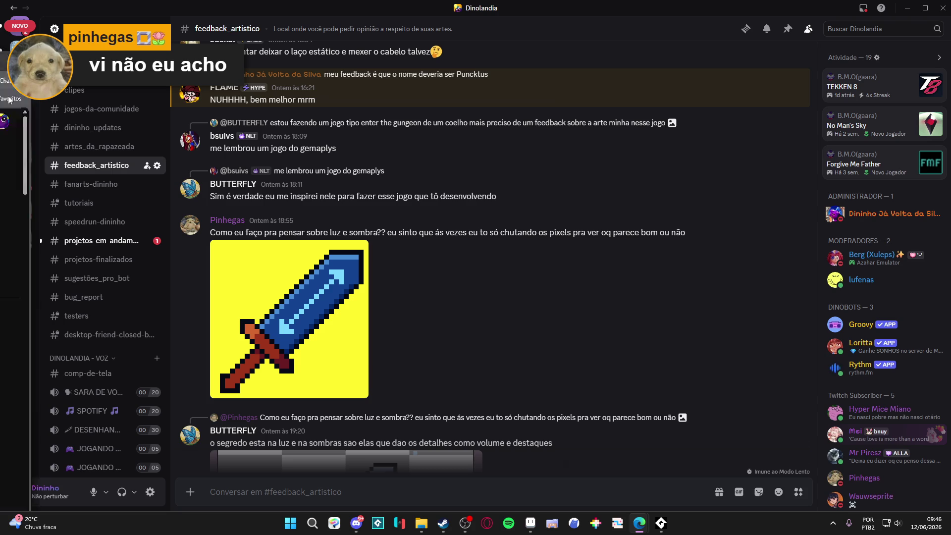
pyautogui.hotkey('alt', 'Tab')
pyautogui.click(501, 313)
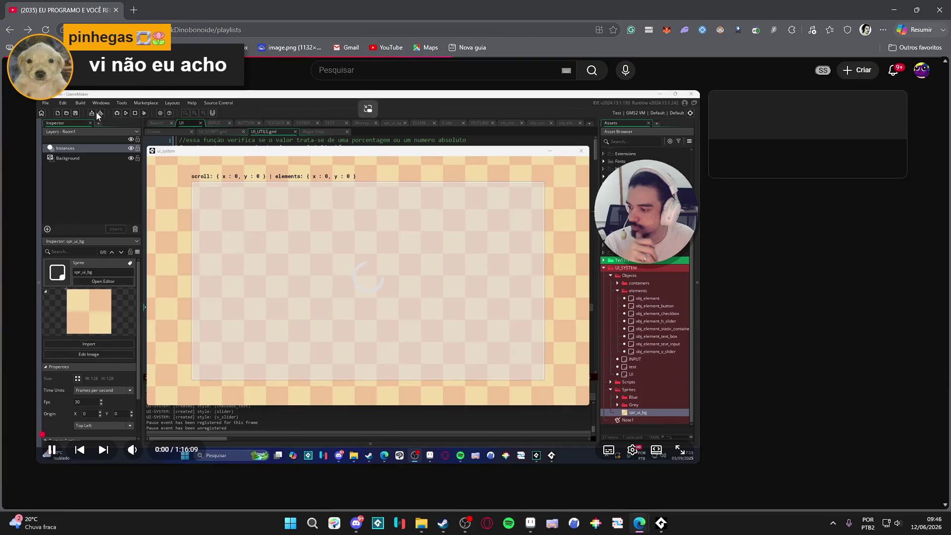
# Go to the YouTube channel's playlists and open Tutoriais Pixel Art.
pyautogui.click(11, 31)
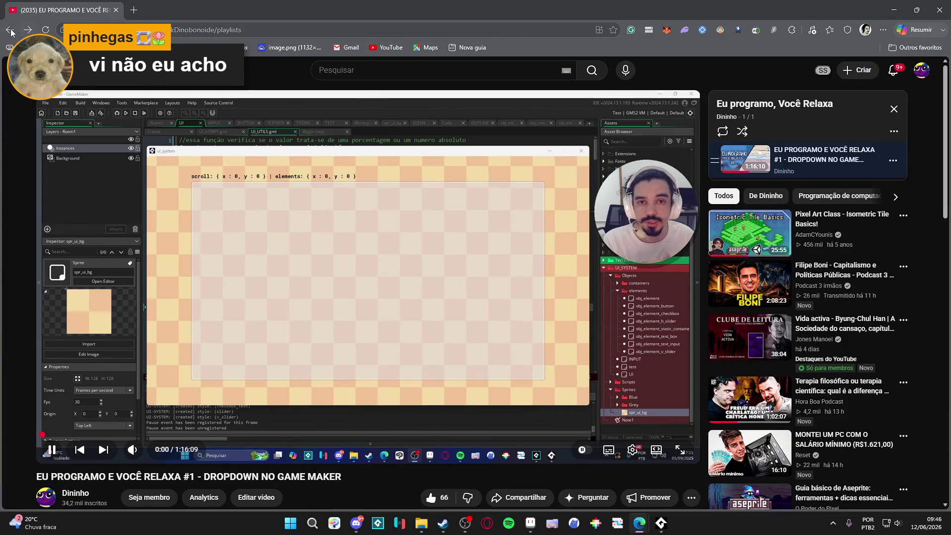
pyautogui.click(11, 30)
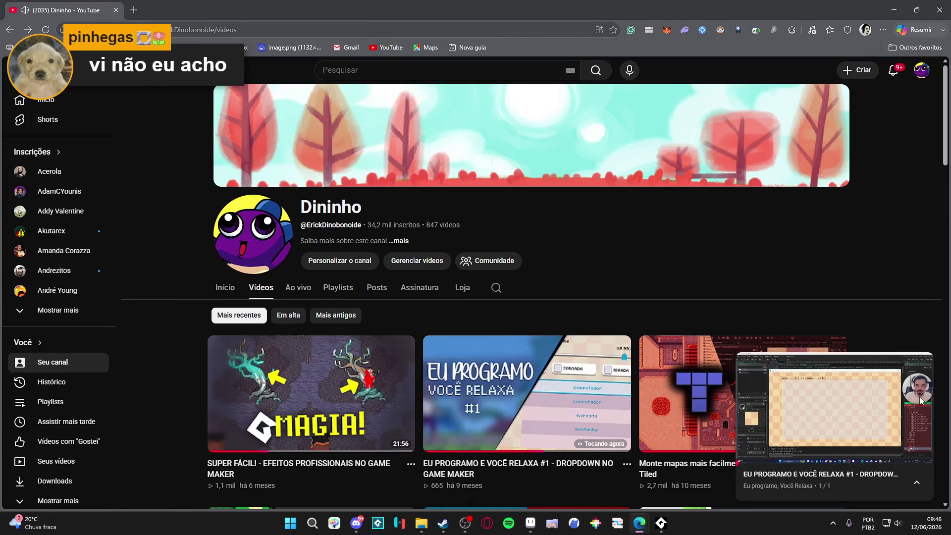
pyautogui.click(924, 367)
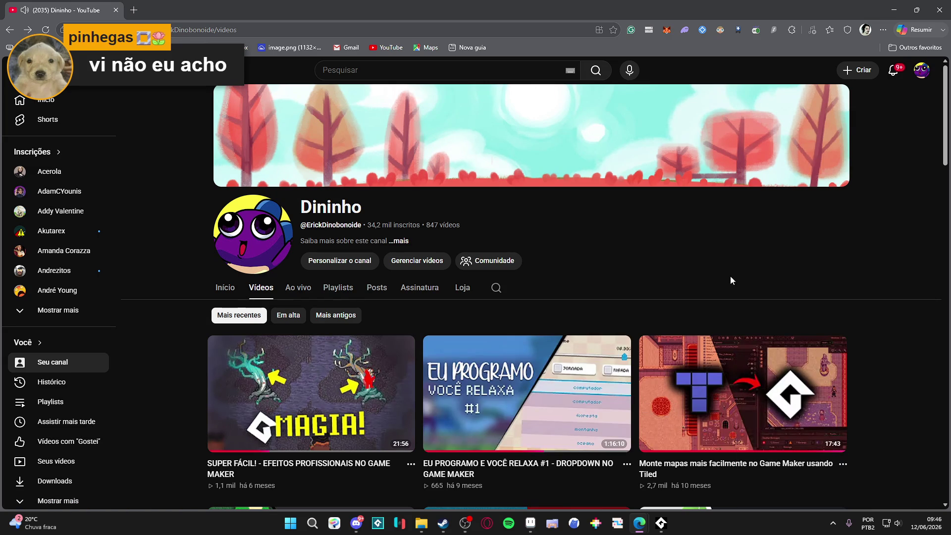
pyautogui.scroll(-1, 745, 213)
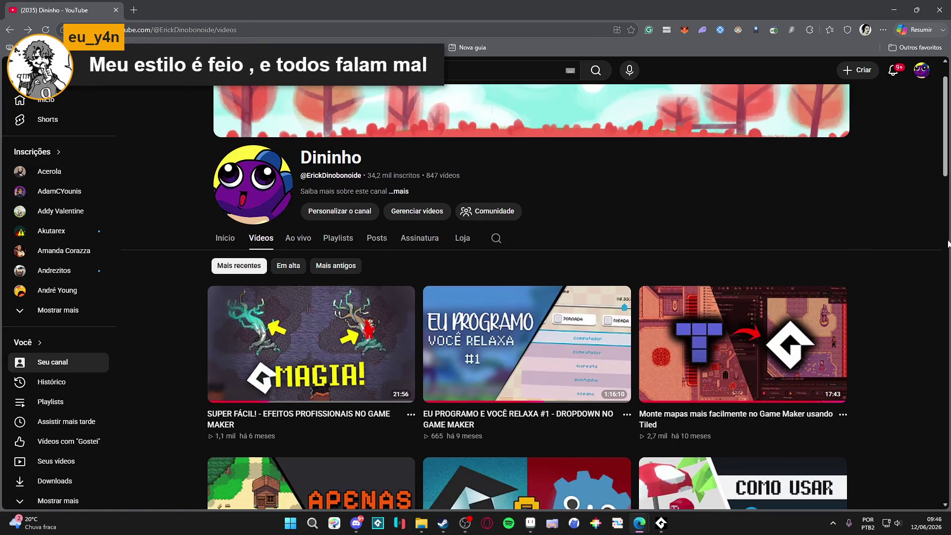
pyautogui.moveTo(674, 335)
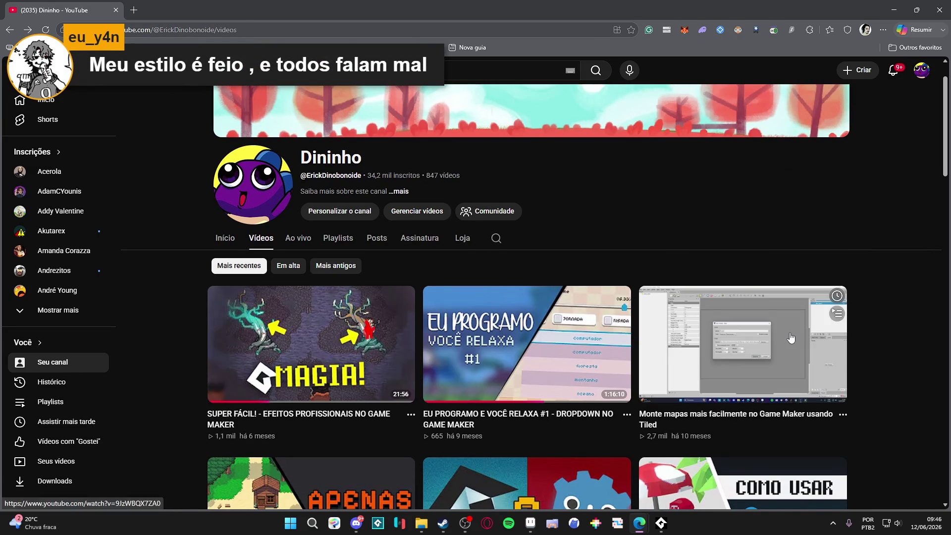
pyautogui.scroll(-4, 675, 335)
pyautogui.scroll(5, 358, 271)
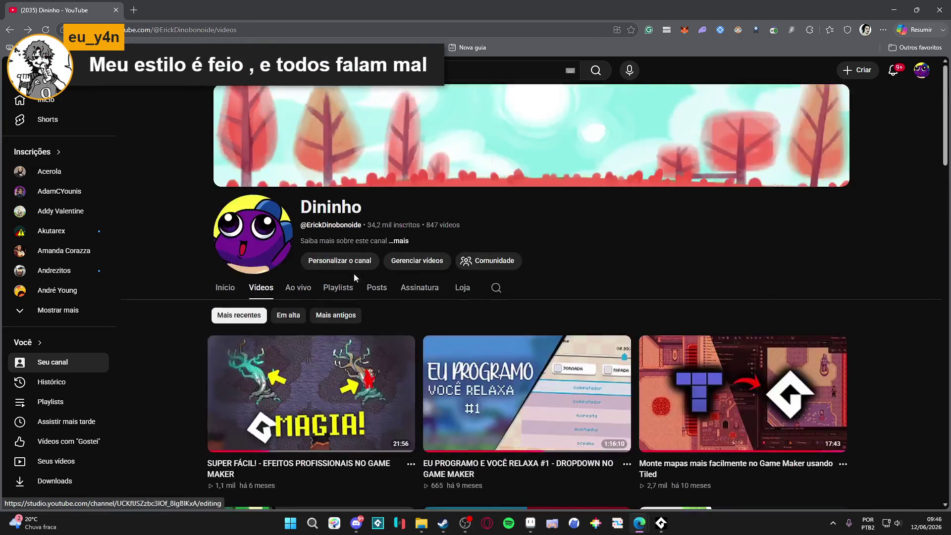
pyautogui.click(338, 292)
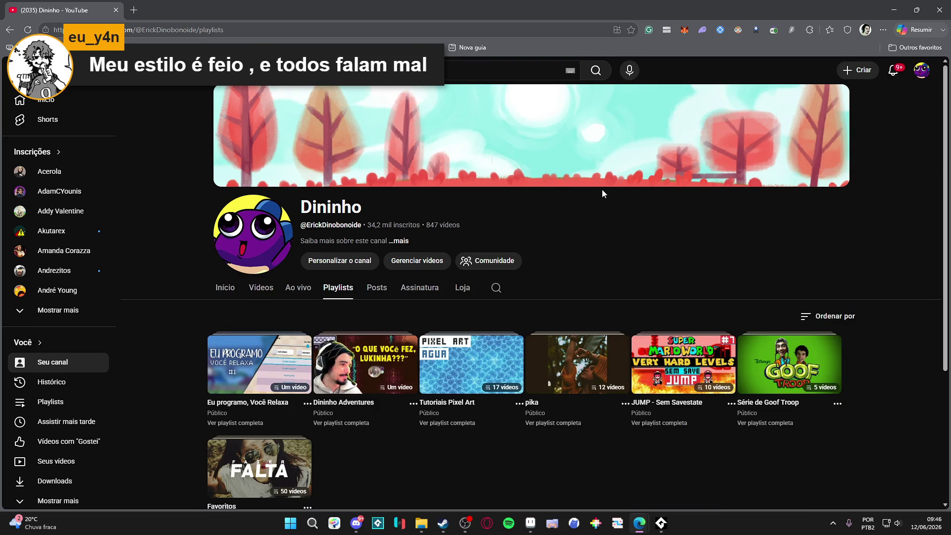
pyautogui.click(260, 364)
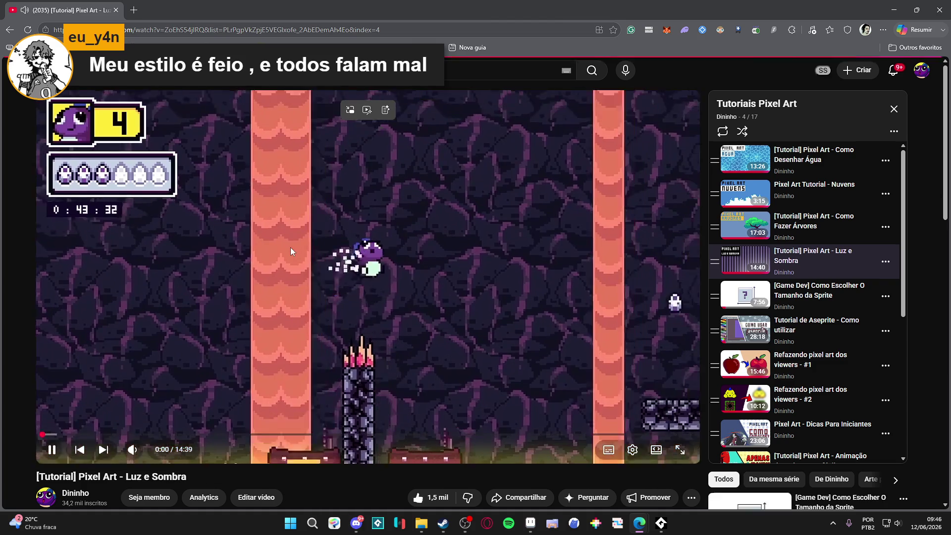
# Play the Luz e Sombra tutorial, copy its video URL, and minimise the browser.
pyautogui.click(305, 295)
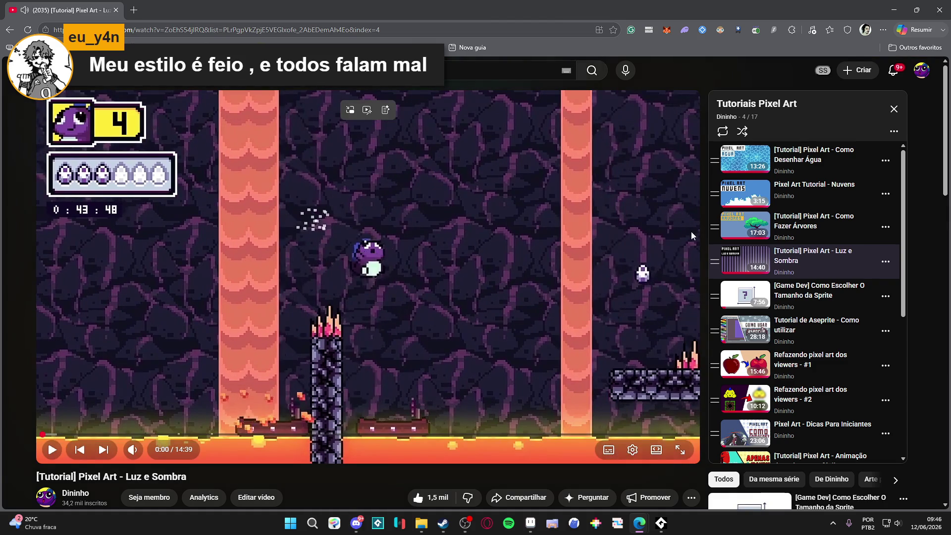
pyautogui.scroll(-3, 271, 187)
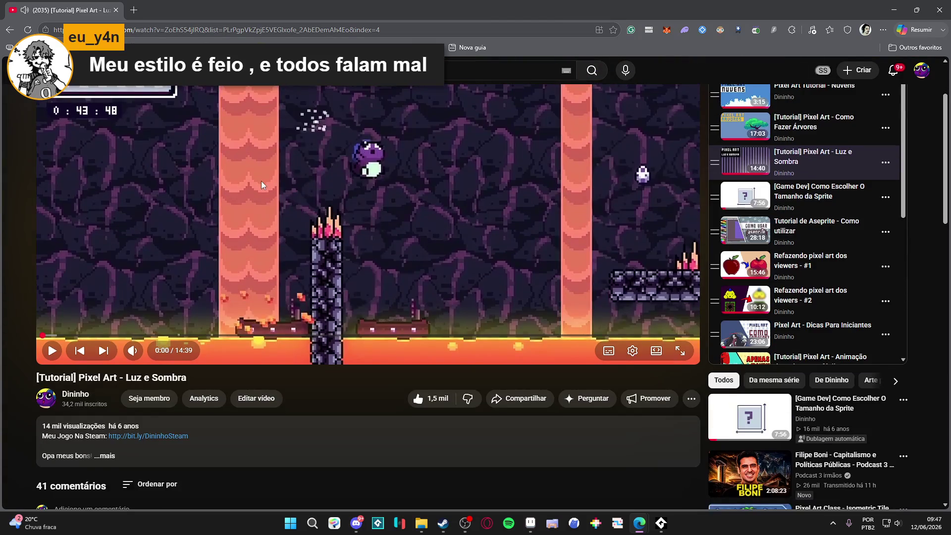
pyautogui.scroll(3, 260, 180)
pyautogui.rightClick(299, 199)
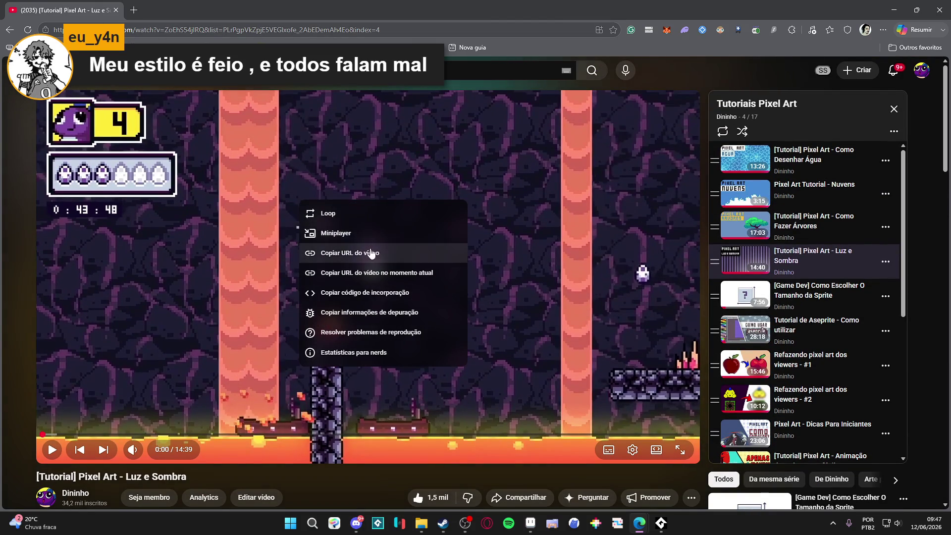
pyautogui.click(416, 258)
pyautogui.rightClick(401, 155)
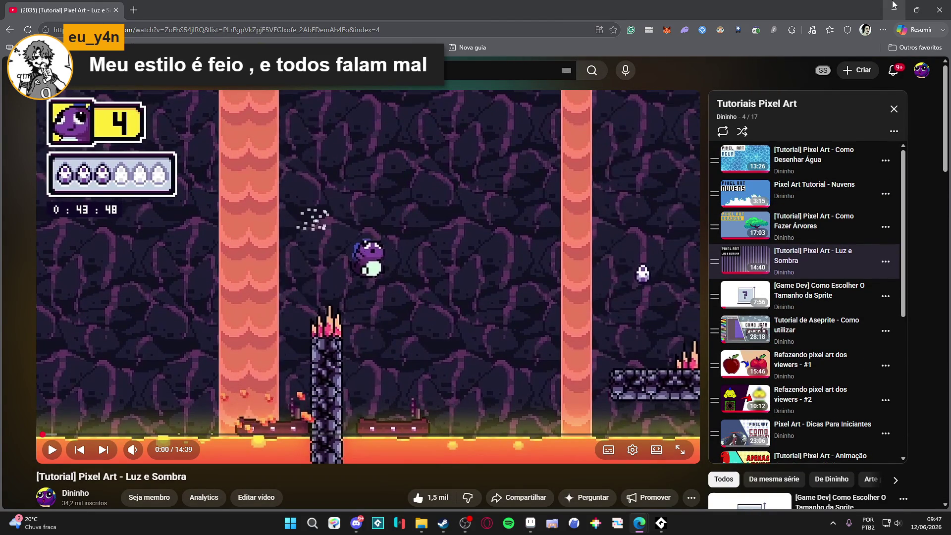
pyautogui.rightClick(435, 270)
pyautogui.click(475, 322)
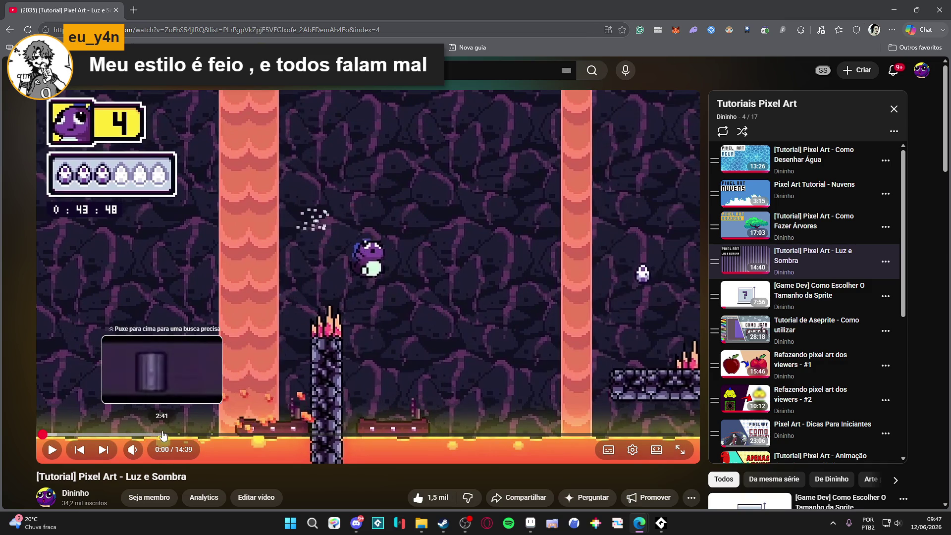
pyautogui.click(895, 10)
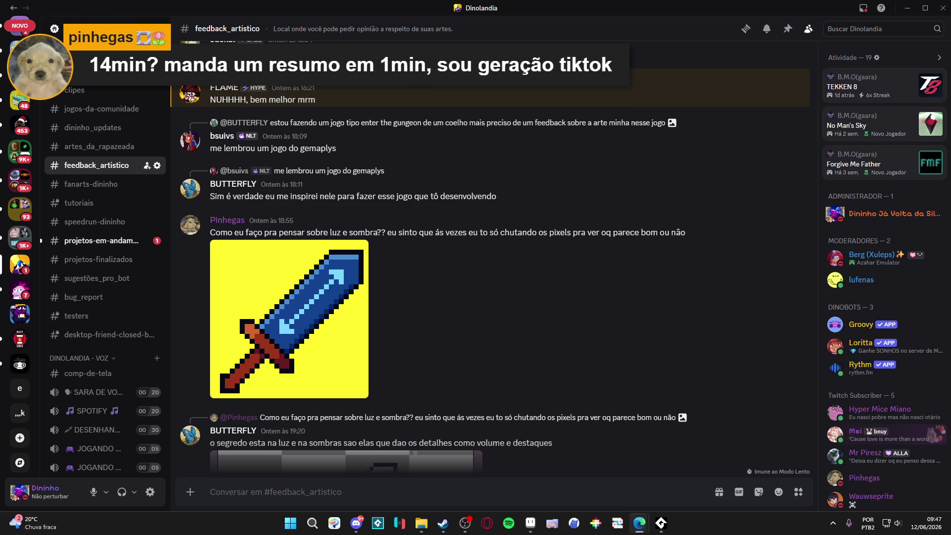
# Scroll to the bottom of the Discord chat and minimise it to reveal Aseprite.
pyautogui.scroll(-10, 503, 224)
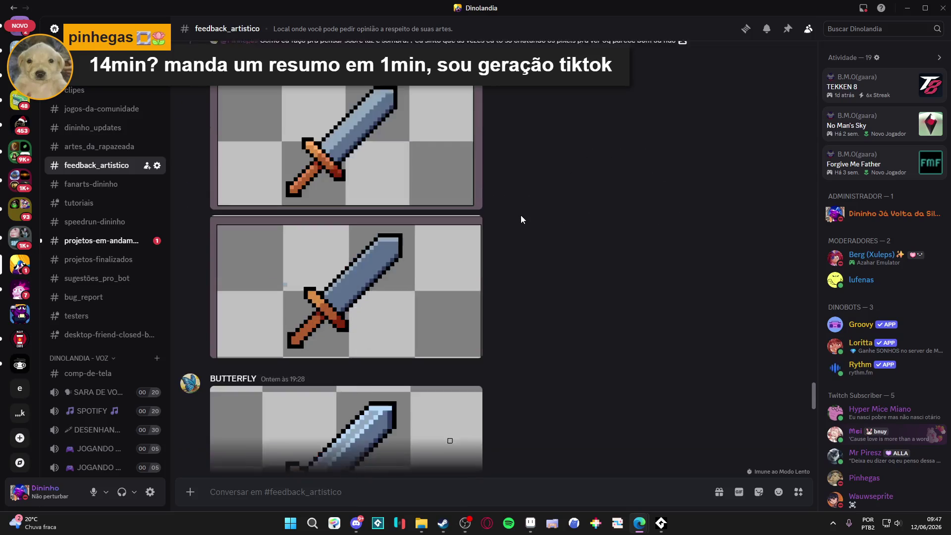
pyautogui.scroll(-15, 521, 218)
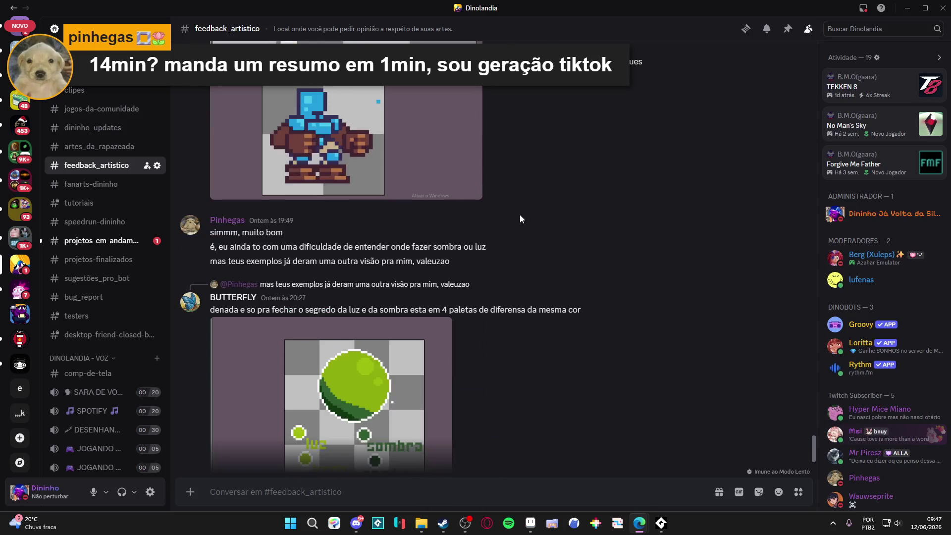
pyautogui.scroll(-2, 519, 218)
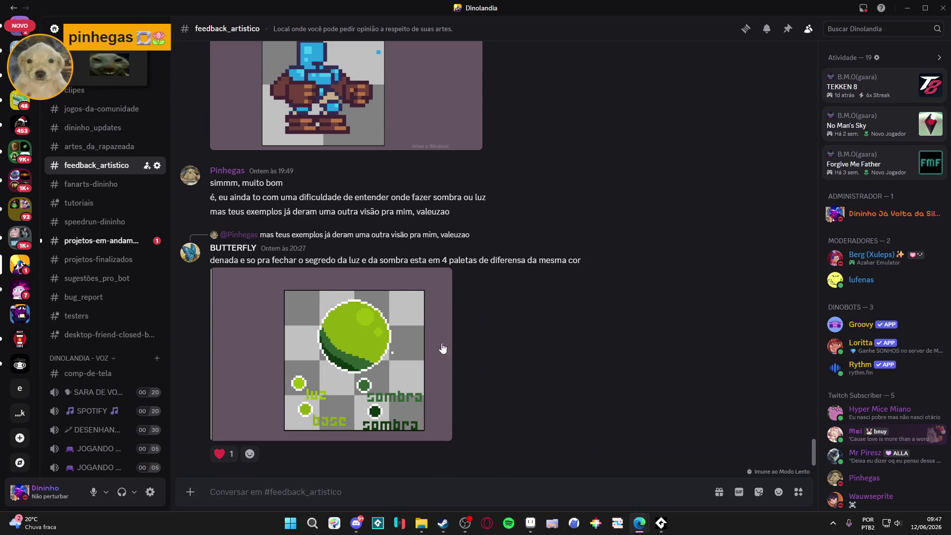
pyautogui.click(907, 8)
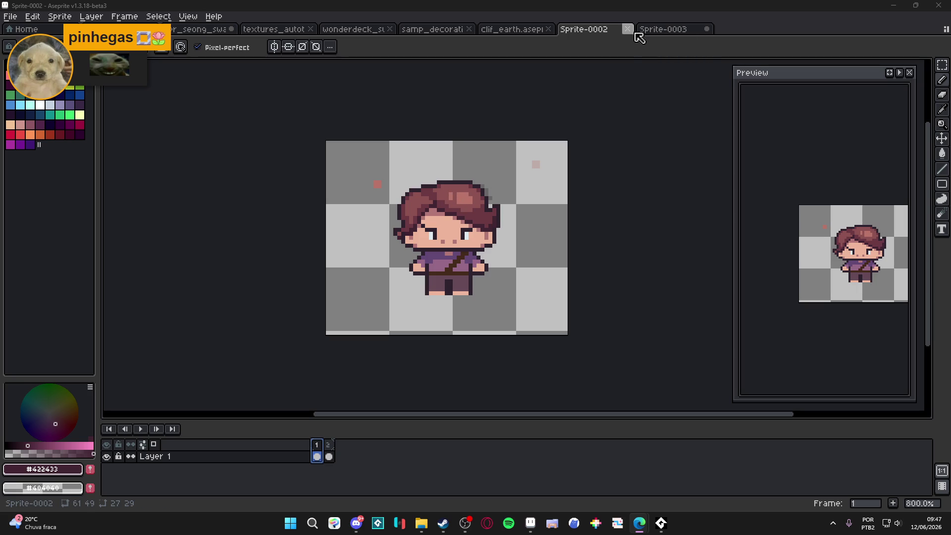
# Discard Sprite-0002 and Sprite-0003 without saving, then pan the clif_earth canvas.
pyautogui.click(628, 29)
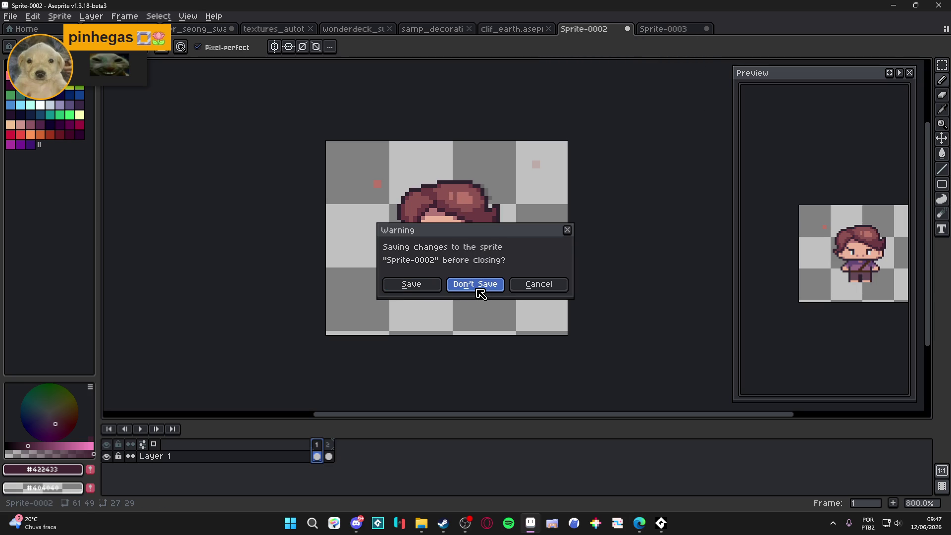
pyautogui.click(479, 292)
pyautogui.click(628, 29)
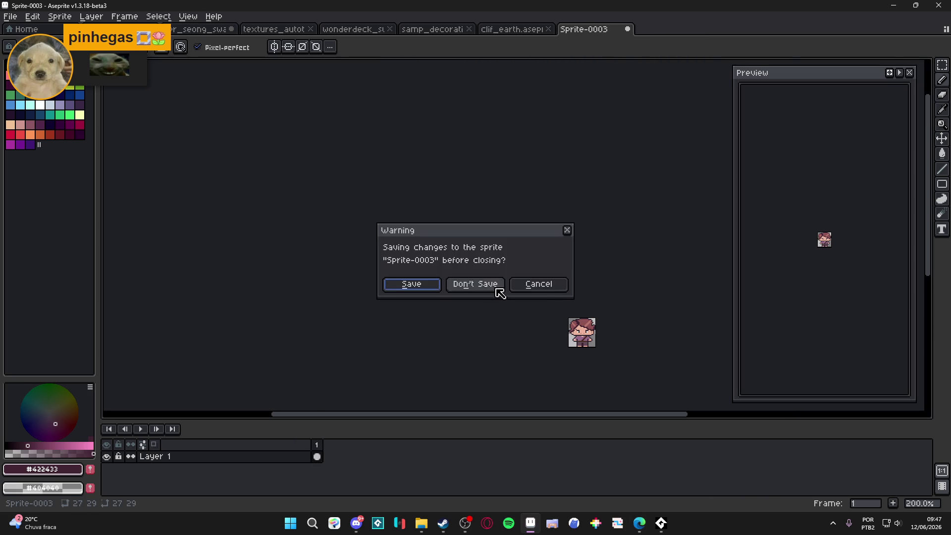
pyautogui.click(479, 284)
pyautogui.moveTo(539, 159); pyautogui.dragTo(504, 182)
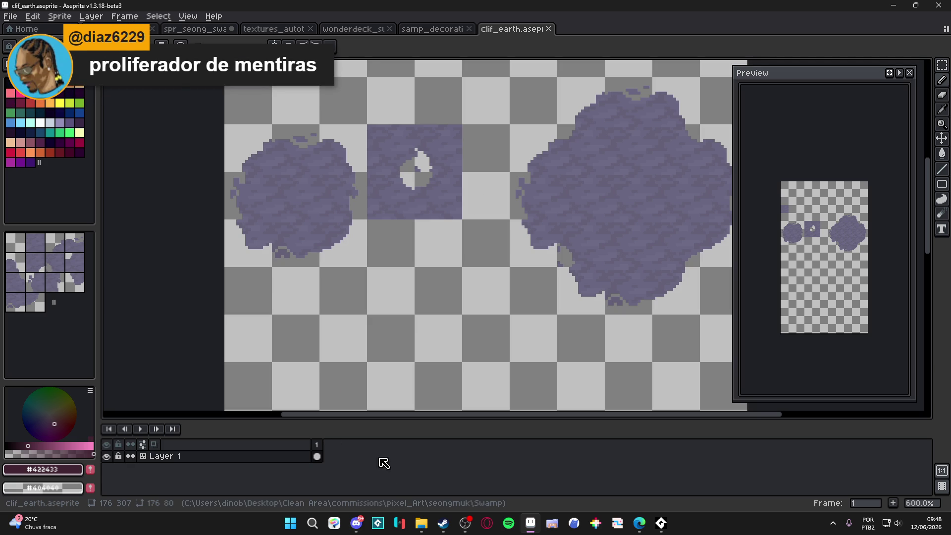
# In tile mode, stamp a column of purple stone tiles below the small blob.
pyautogui.moveTo(295, 301); pyautogui.dragTo(336, 185)
pyautogui.press('Tab')
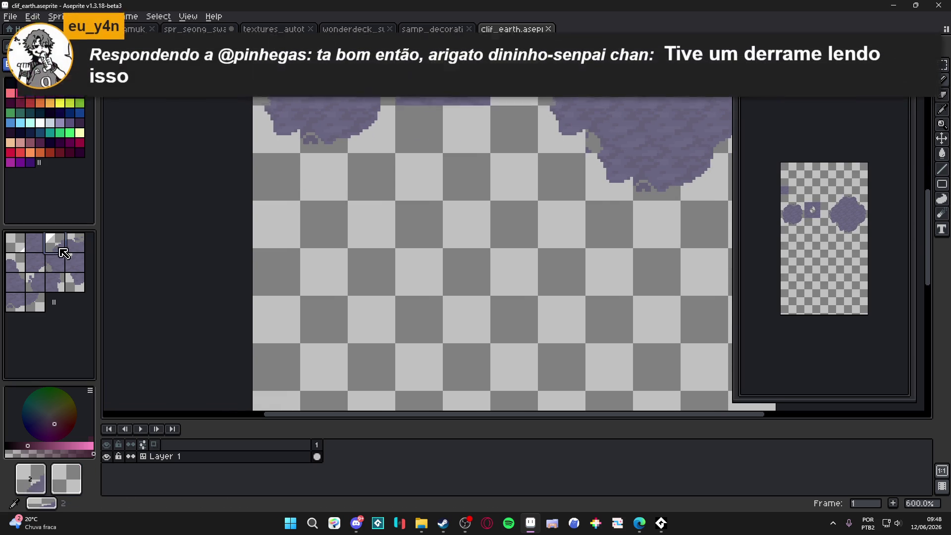
pyautogui.click(39, 250)
pyautogui.scroll(2, 303, 148)
pyautogui.click(436, 342)
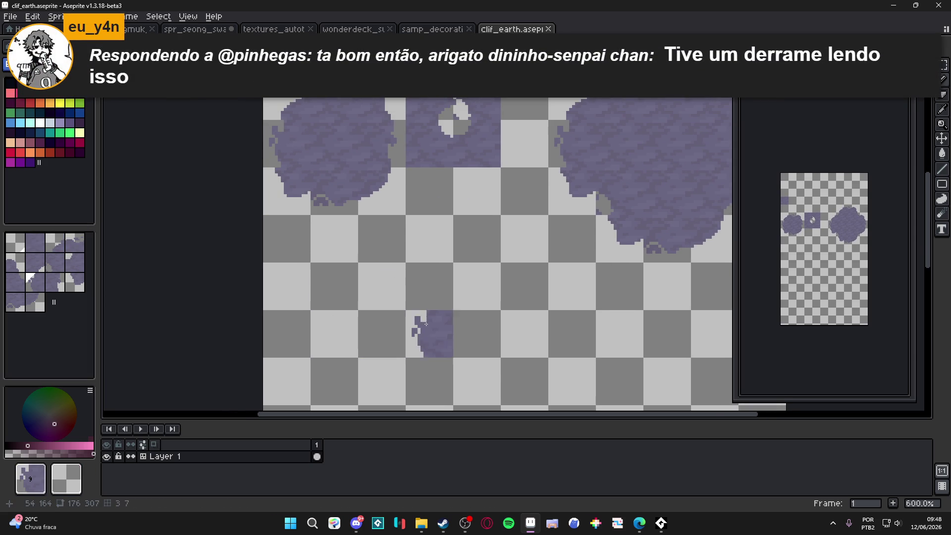
pyautogui.moveTo(443, 349); pyautogui.dragTo(372, 254)
pyautogui.click(373, 280)
pyautogui.scroll(2, 372, 280)
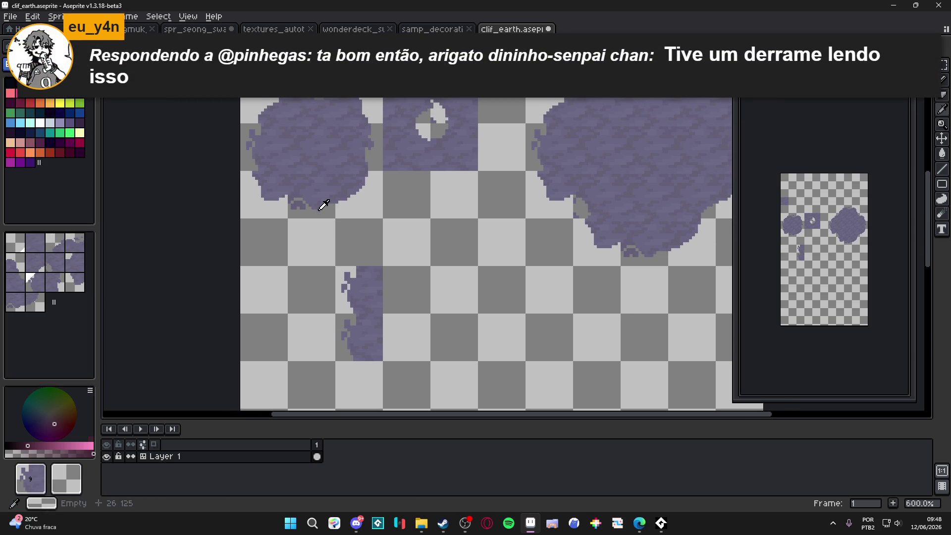
pyautogui.click(394, 287)
pyautogui.scroll(-1, 394, 287)
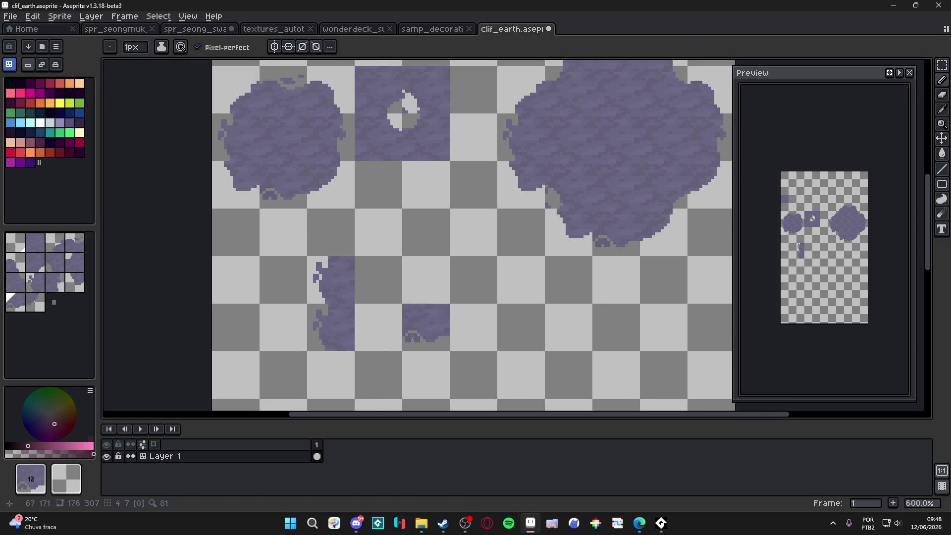
pyautogui.click(379, 327)
pyautogui.scroll(1, 421, 328)
# Stamp band tile 10 across the platform's top row, undoing the extra tile.
pyautogui.keyDown('alt'); pyautogui.click(296, 98); pyautogui.keyUp('alt')
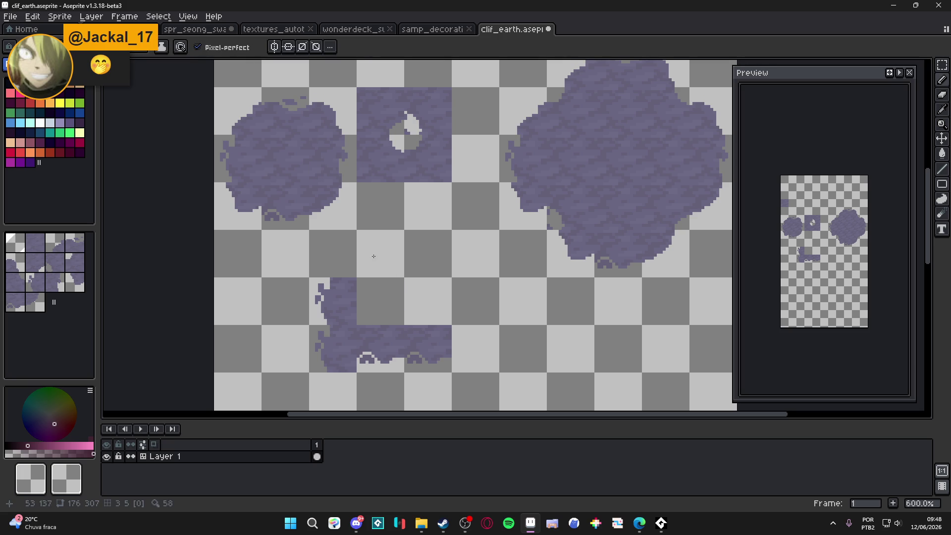
pyautogui.keyDown('alt'); pyautogui.click(292, 107); pyautogui.keyUp('alt')
pyautogui.click(428, 254)
pyautogui.click(381, 254)
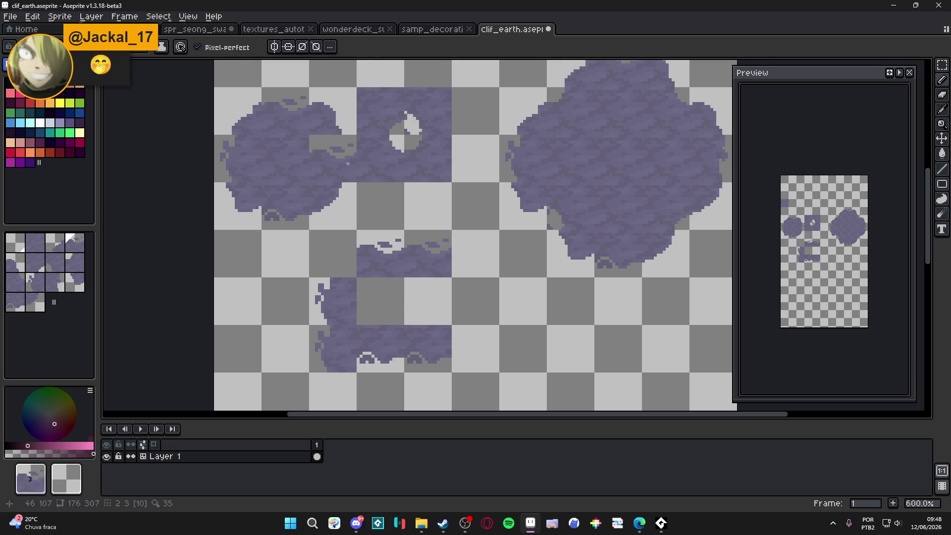
pyautogui.click(380, 205)
pyautogui.hotkey('ctrl', 'z')
# Build the platform's right side, adding a rough-edged tile to the frame.
pyautogui.click(473, 347)
pyautogui.click(473, 302)
pyautogui.scroll(-1, 478, 334)
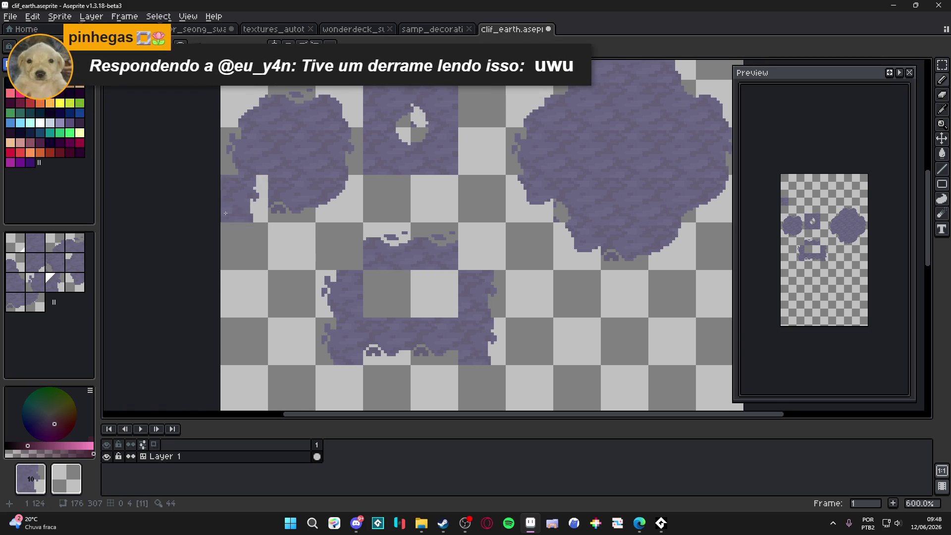
pyautogui.moveTo(249, 232); pyautogui.dragTo(239, 231)
pyautogui.moveTo(327, 256); pyautogui.dragTo(327, 205)
pyautogui.keyDown('alt'); pyautogui.click(329, 272); pyautogui.keyUp('alt')
pyautogui.click(332, 338)
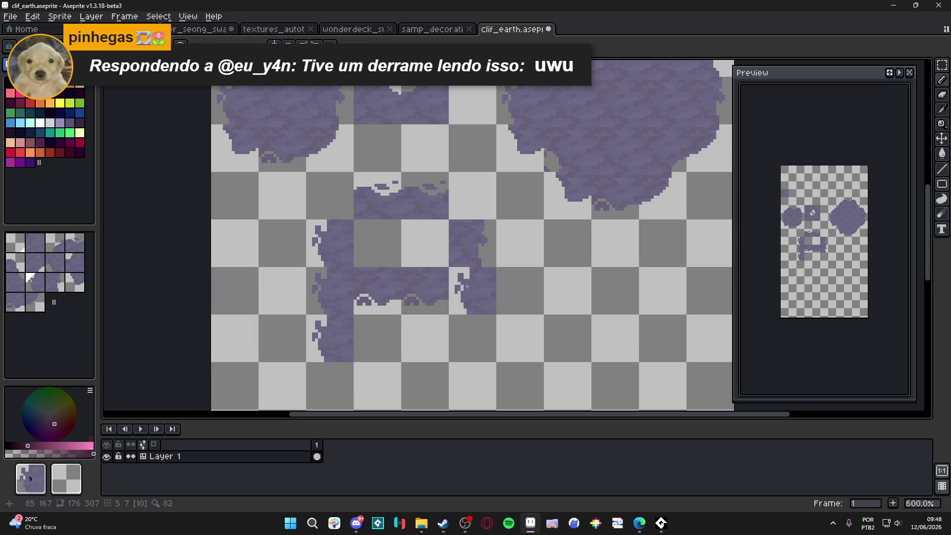
pyautogui.moveTo(485, 245); pyautogui.dragTo(520, 243)
pyautogui.click(520, 290)
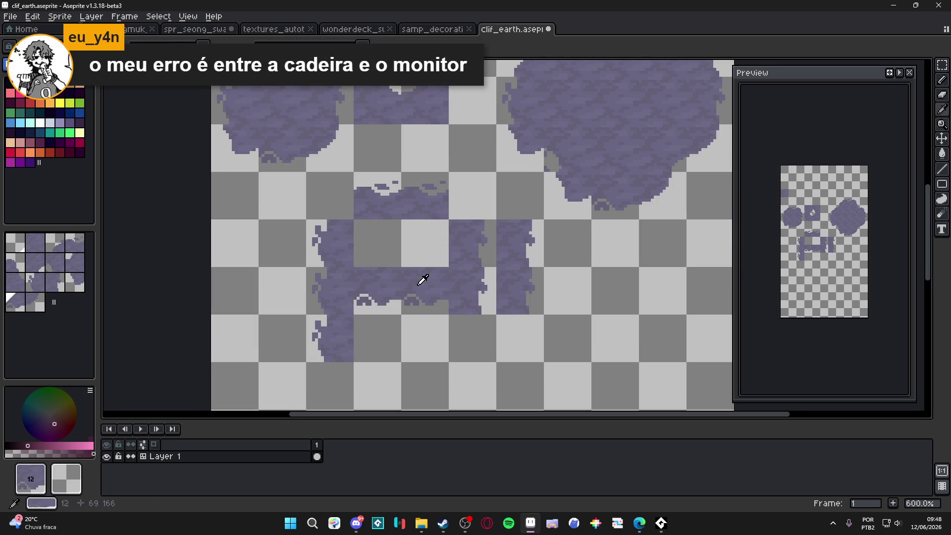
pyautogui.click(451, 290)
# Place a band tile at the top right and refill the cells below with arched band tiles.
pyautogui.keyDown('alt'); pyautogui.click(425, 198); pyautogui.keyUp('alt')
pyautogui.click(473, 198)
pyautogui.rightClick(473, 243)
pyautogui.rightClick(477, 288)
pyautogui.keyDown('alt'); pyautogui.click(425, 290); pyautogui.keyUp('alt')
pyautogui.click(473, 290)
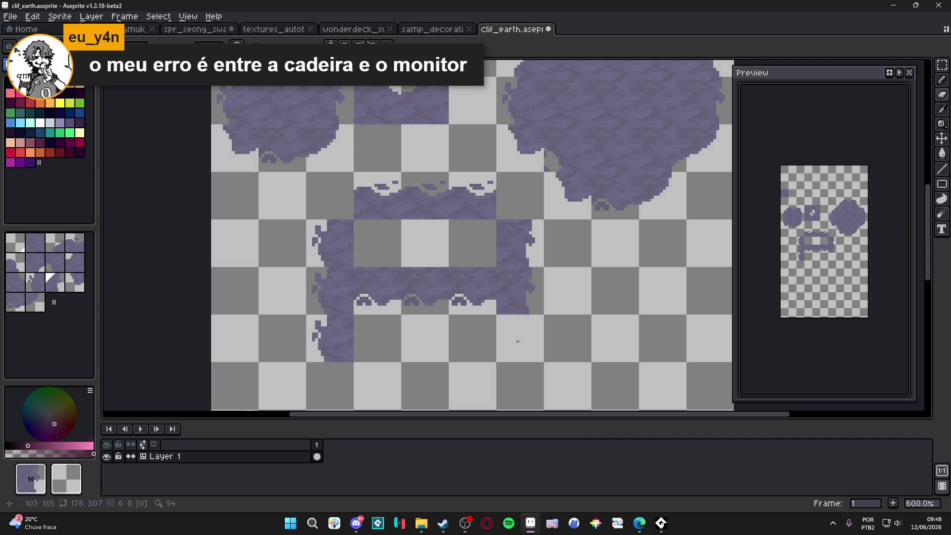
# Restamp a cell with corner tile 2, extend a vertical band down the right, then return to pixel mode.
pyautogui.click(55, 243)
pyautogui.click(507, 312)
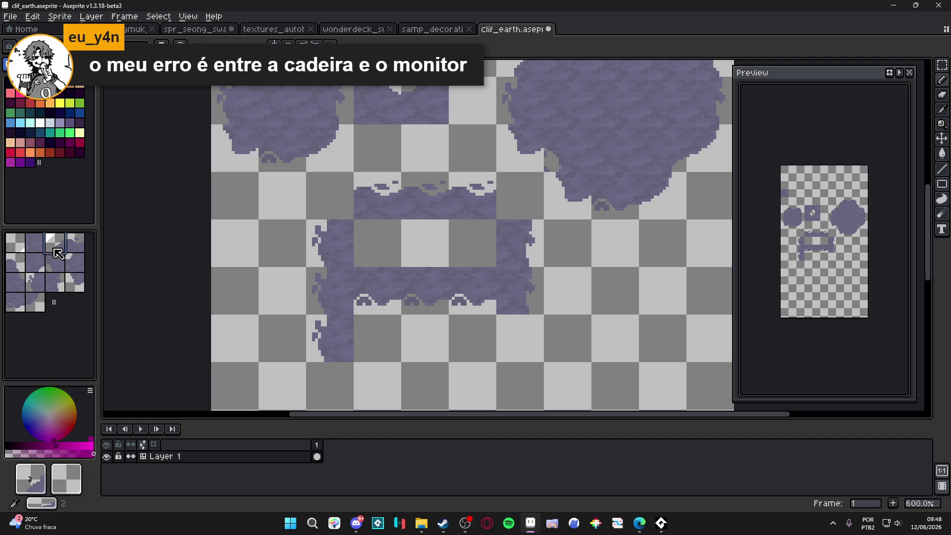
pyautogui.keyDown('alt'); pyautogui.click(515, 292); pyautogui.keyUp('alt')
pyautogui.click(515, 336)
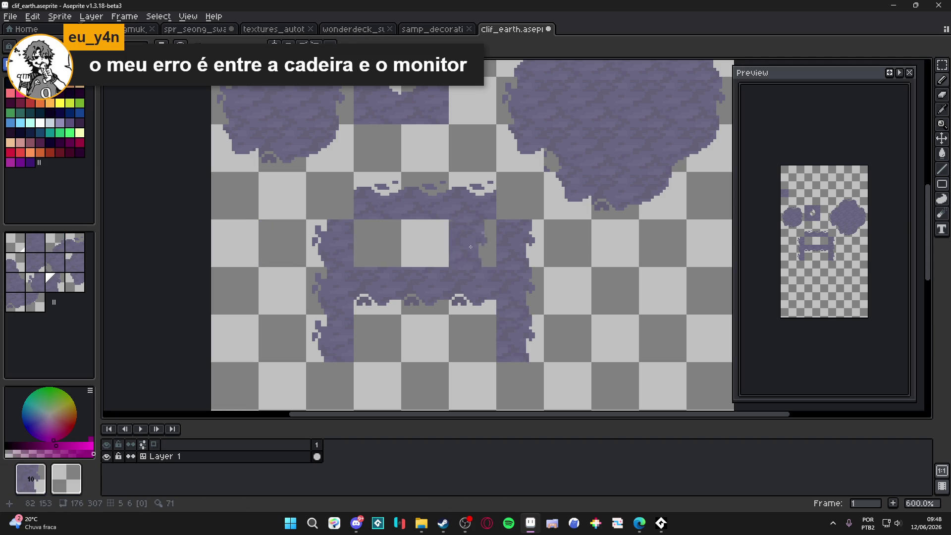
pyautogui.press('Tab')
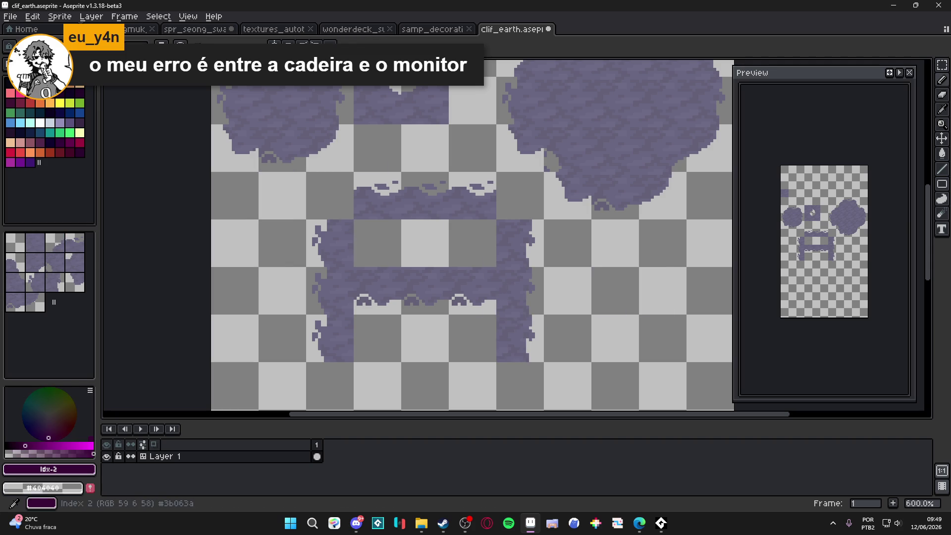
pyautogui.scroll(-1, 404, 212)
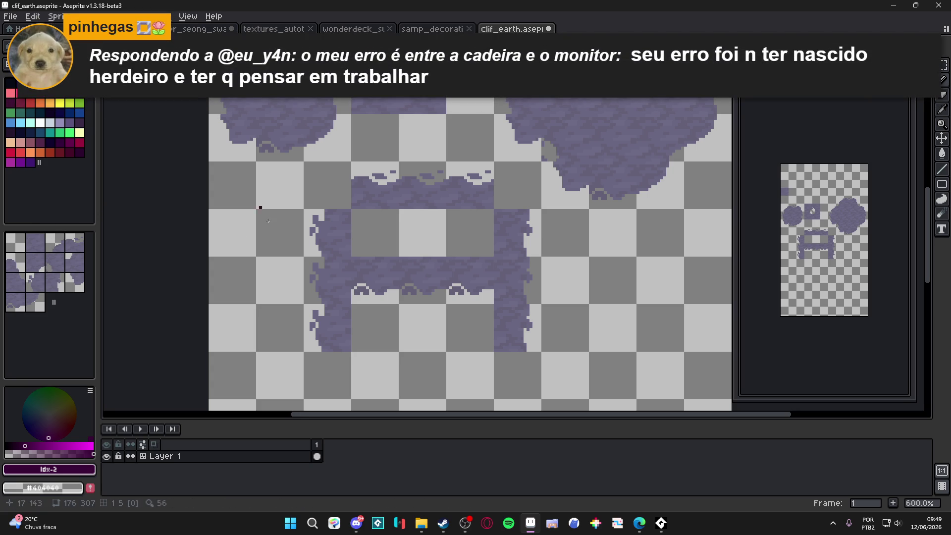
# Sample the purple stone colour, show the tile grid, and fill the top row with solid stone tiles.
pyautogui.scroll(3, 379, 229)
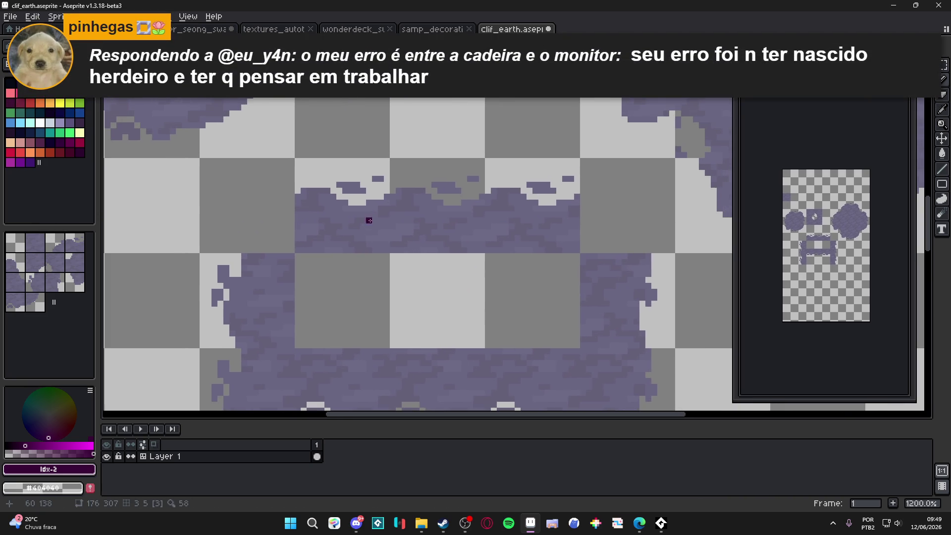
pyautogui.keyDown('alt'); pyautogui.click(349, 203); pyautogui.keyUp('alt')
pyautogui.scroll(-4, 349, 203)
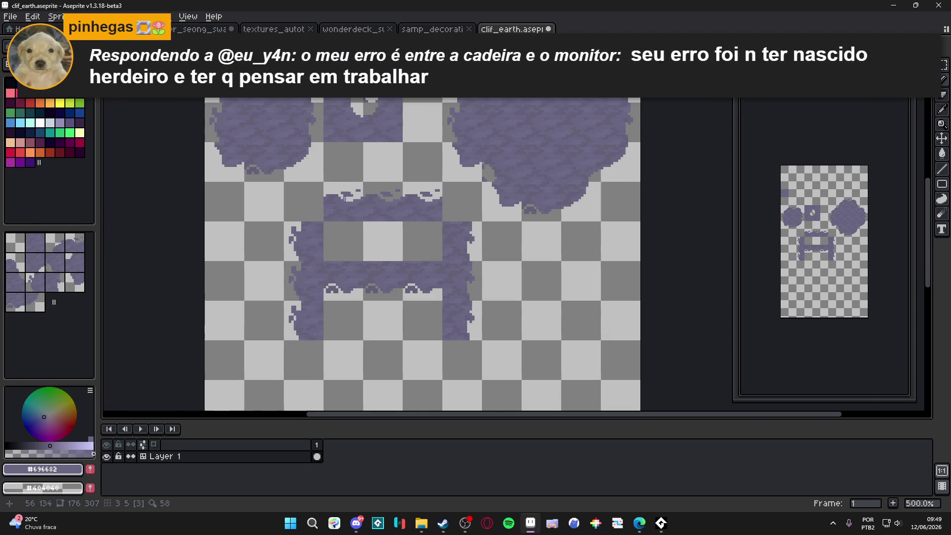
pyautogui.press('Tab')
pyautogui.click(282, 134)
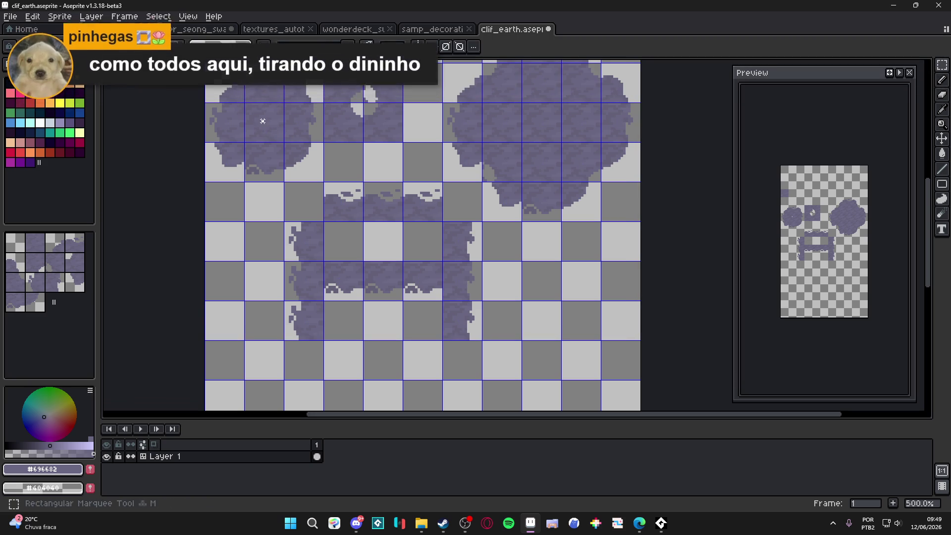
pyautogui.moveTo(287, 136)
pyautogui.mouseDown()
pyautogui.moveTo(329, 214)
pyautogui.moveTo(408, 214)
pyautogui.mouseUp()
pyautogui.click(287, 136)
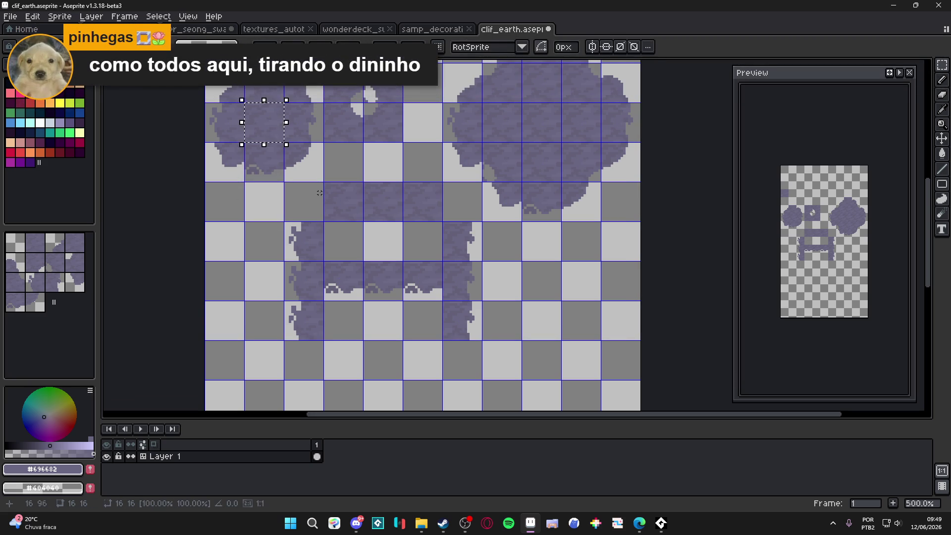
pyautogui.moveTo(287, 135); pyautogui.dragTo(285, 252)
pyautogui.press('b')
# Pencil a light strip of pixels along the top band's upper edge.
pyautogui.scroll(7, 322, 188)
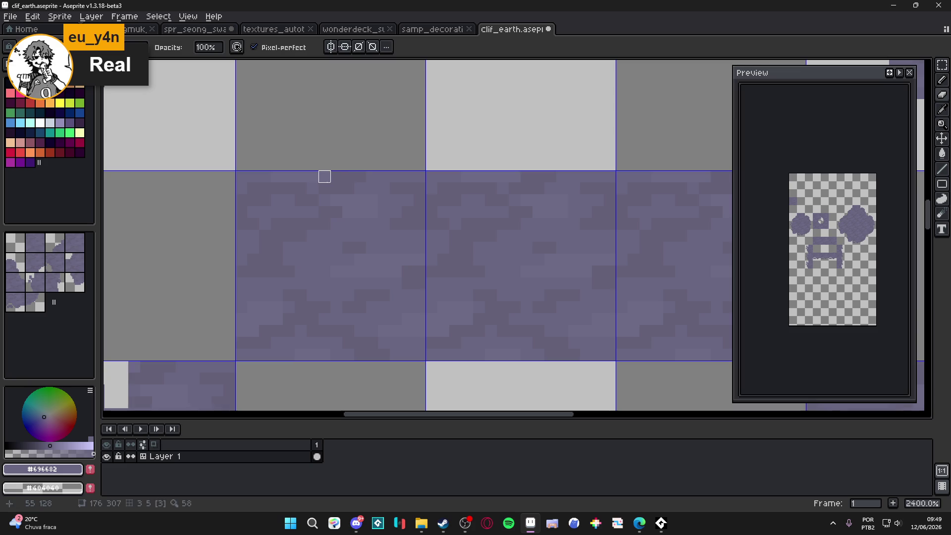
pyautogui.moveTo(324, 177); pyautogui.dragTo(373, 176)
pyautogui.scroll(-3, 361, 193)
pyautogui.scroll(1, 360, 196)
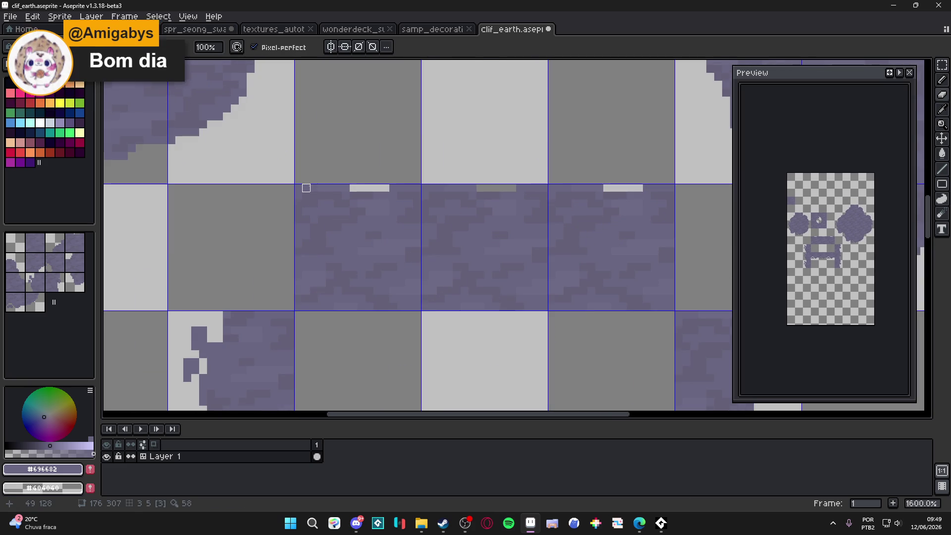
pyautogui.moveTo(306, 188); pyautogui.dragTo(298, 187)
pyautogui.scroll(-1, 303, 190)
pyautogui.scroll(3, 317, 196)
# Erase stray pixels along the band's top edge to leave small notches.
pyautogui.press('e')
pyautogui.click(327, 201)
pyautogui.click(316, 200)
pyautogui.click(292, 188)
pyautogui.click(304, 200)
pyautogui.click(351, 200)
pyautogui.click(363, 189)
pyautogui.scroll(-1, 380, 208)
pyautogui.scroll(-1, 423, 231)
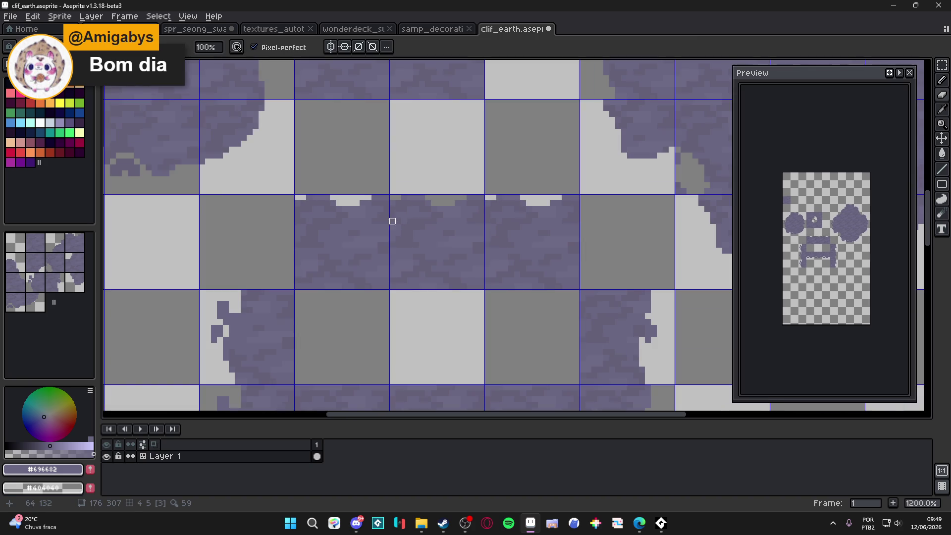
pyautogui.scroll(1, 759, 263)
pyautogui.scroll(2, 854, 240)
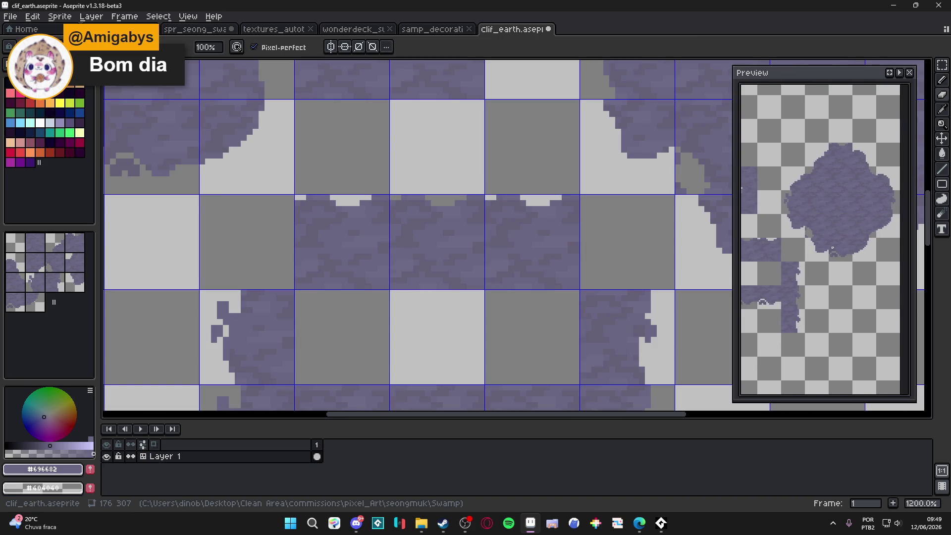
pyautogui.scroll(-2, 798, 251)
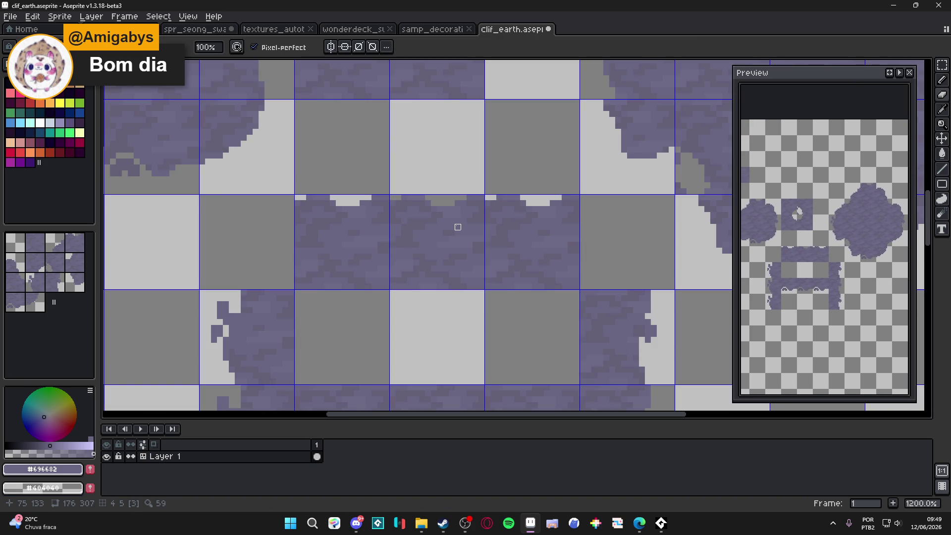
pyautogui.scroll(-2, 322, 232)
pyautogui.moveTo(315, 212)
pyautogui.mouseDown()
pyautogui.moveTo(342, 190)
pyautogui.moveTo(366, 190)
pyautogui.moveTo(366, 167)
pyautogui.mouseUp()
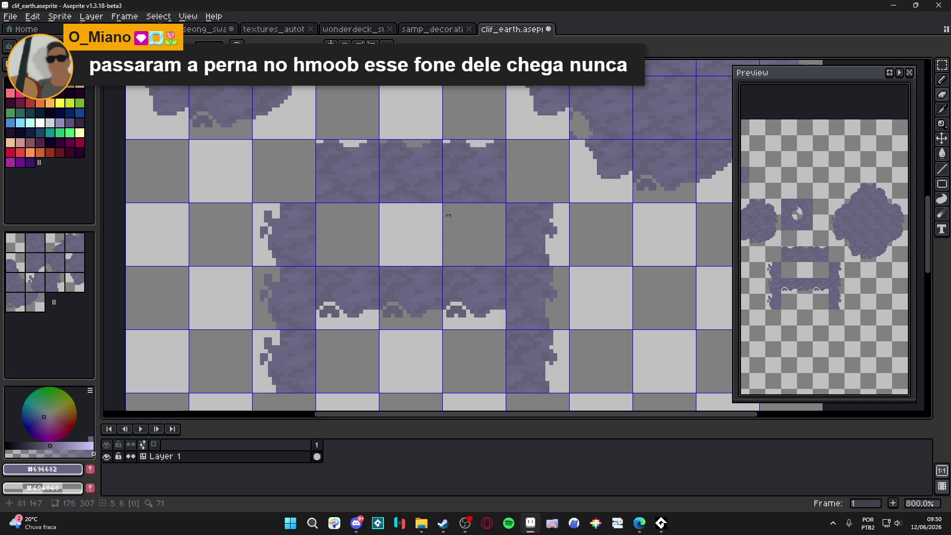
# Copy a solid stone tile into the platform's left column with the marquee.
pyautogui.scroll(-2, 404, 223)
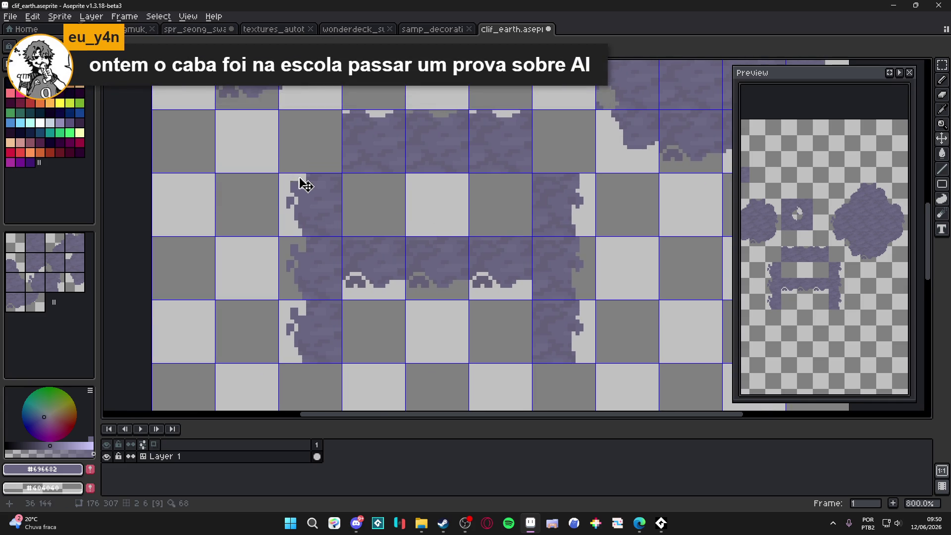
pyautogui.scroll(-1, 301, 179)
pyautogui.press('m')
pyautogui.moveTo(268, 86)
pyautogui.mouseDown()
pyautogui.moveTo(302, 107)
pyautogui.moveTo(333, 239)
pyautogui.mouseUp()
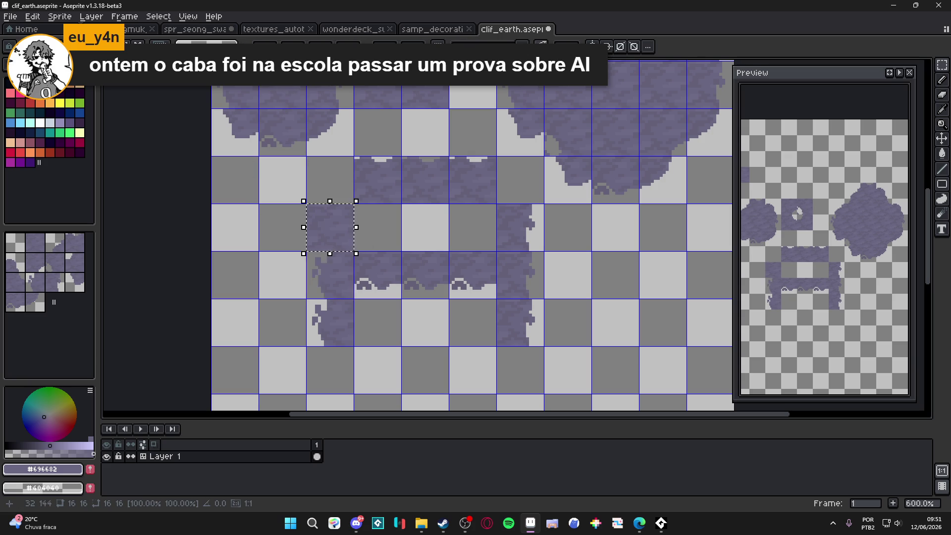
pyautogui.hotkey('ctrl', 'd')
# Give the left column a ragged outer edge by erasing pixels down its left side.
pyautogui.scroll(4, 304, 208)
pyautogui.moveTo(304, 208); pyautogui.dragTo(304, 201)
pyautogui.click(308, 244)
pyautogui.click(304, 255)
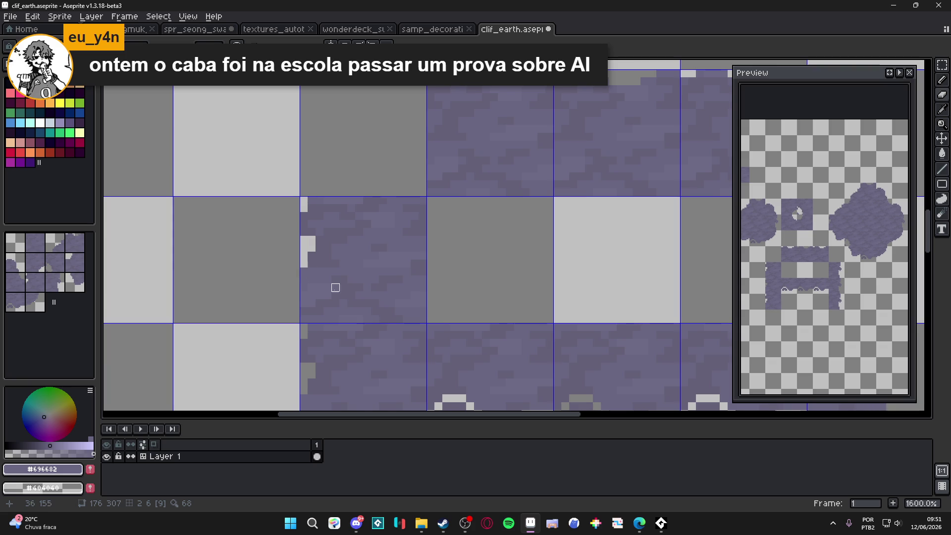
pyautogui.hotkey('ctrl', 'z')
pyautogui.hotkey('ctrl', 'z')
pyautogui.hotkey('ctrl', 'z')
pyautogui.press('e')
pyautogui.moveTo(303, 224)
pyautogui.mouseDown()
pyautogui.moveTo(303, 216)
pyautogui.moveTo(304, 232)
pyautogui.mouseUp()
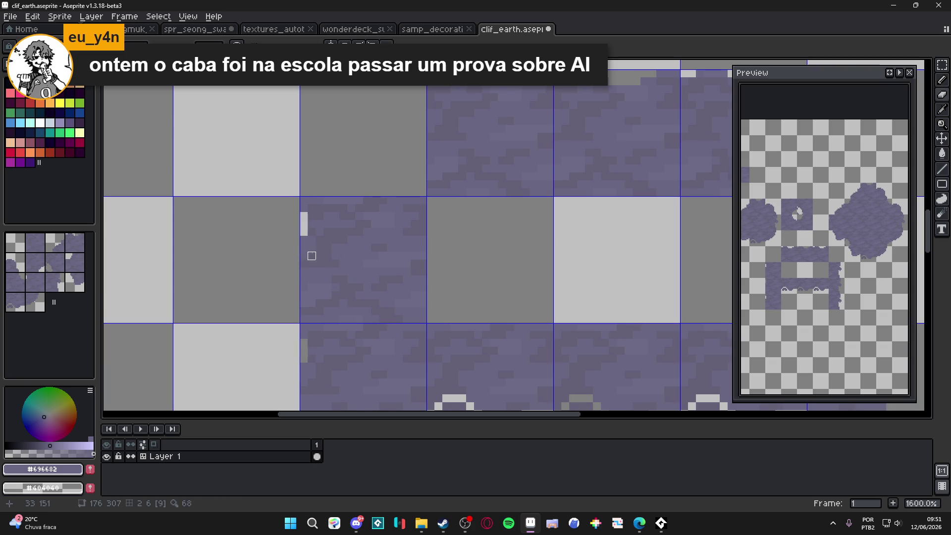
pyautogui.click(304, 263)
pyautogui.click(304, 272)
pyautogui.click(312, 263)
pyautogui.click(303, 288)
pyautogui.click(304, 303)
pyautogui.click(303, 311)
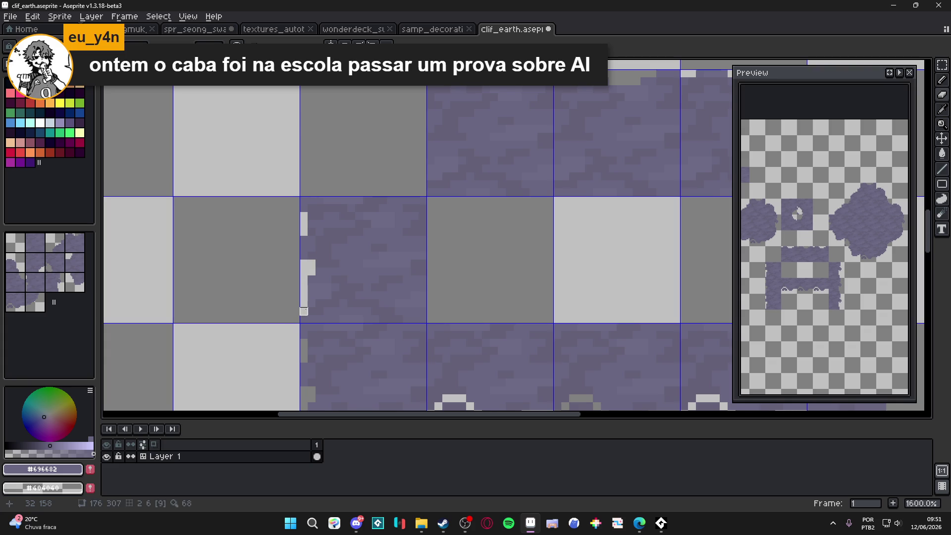
# Save clif_earth.aseprite.
pyautogui.scroll(-3, 312, 311)
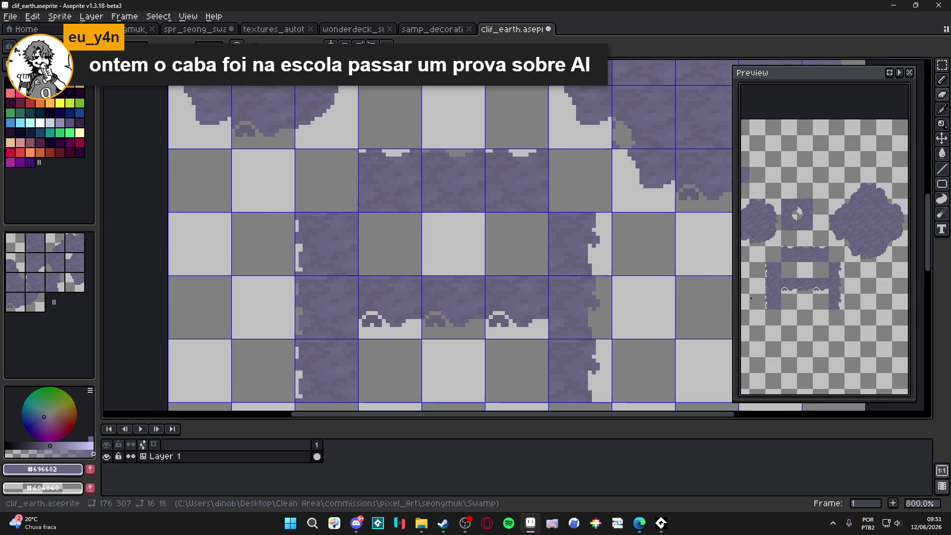
pyautogui.scroll(-1, 421, 254)
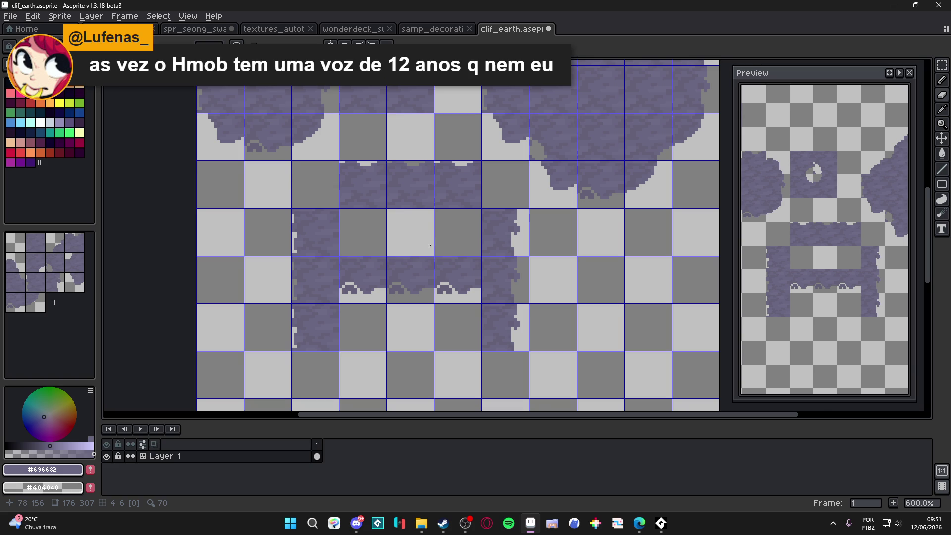
pyautogui.moveTo(457, 242); pyautogui.dragTo(401, 227)
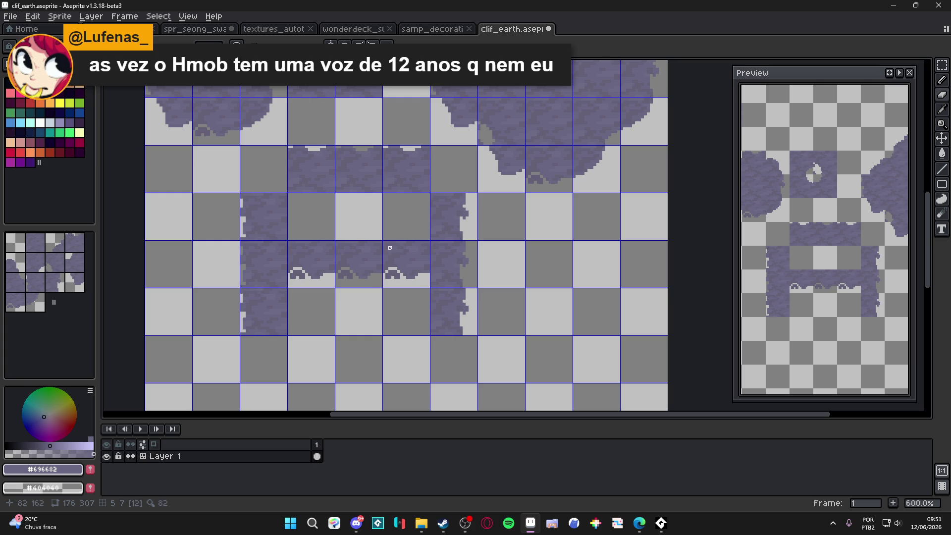
pyautogui.scroll(-1, 427, 241)
pyautogui.hotkey('ctrl', 's')
pyautogui.scroll(-1, 278, 164)
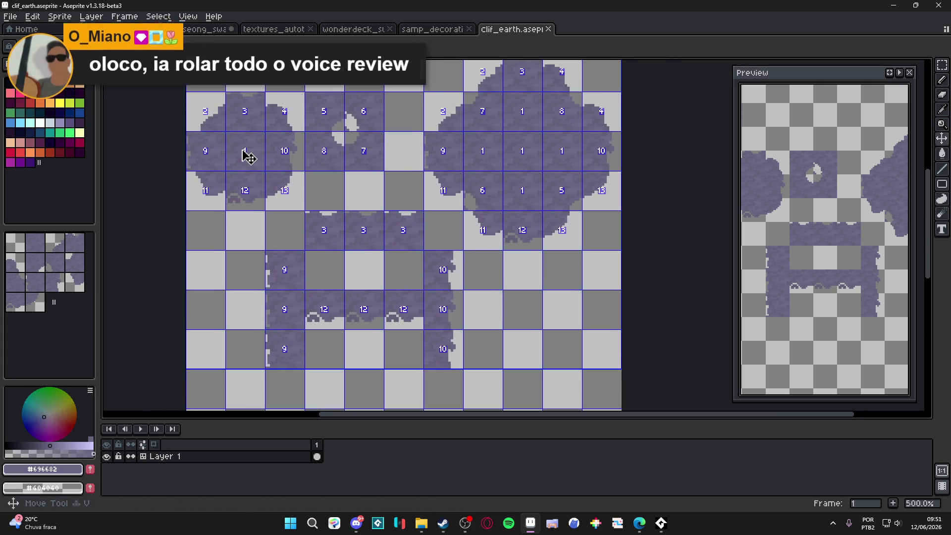
# Move a solid stone tile into the platform's bottom row.
pyautogui.press('m')
pyautogui.moveTo(242, 151)
pyautogui.mouseDown()
pyautogui.moveTo(242, 189)
pyautogui.moveTo(281, 268)
pyautogui.moveTo(361, 308)
pyautogui.mouseUp()
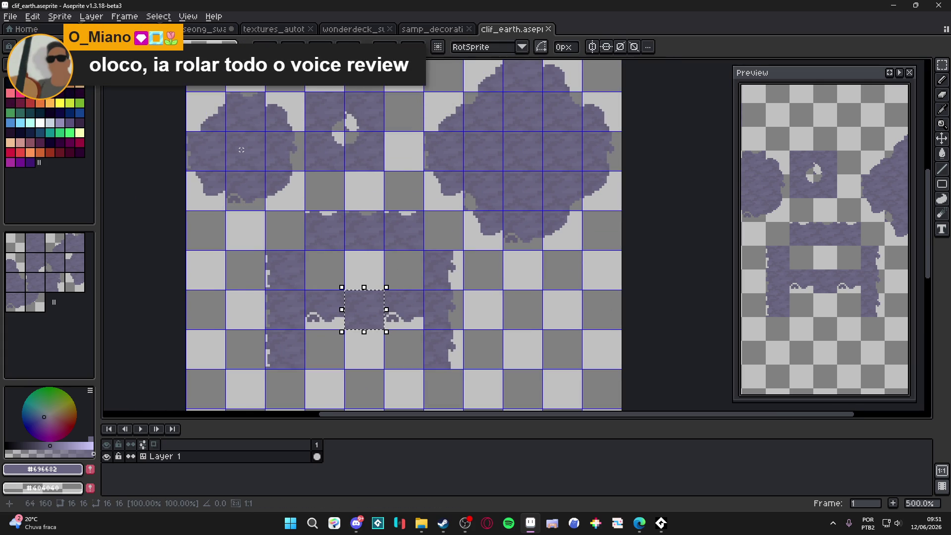
pyautogui.click(242, 150)
pyautogui.scroll(2, 365, 324)
pyautogui.scroll(3, 365, 324)
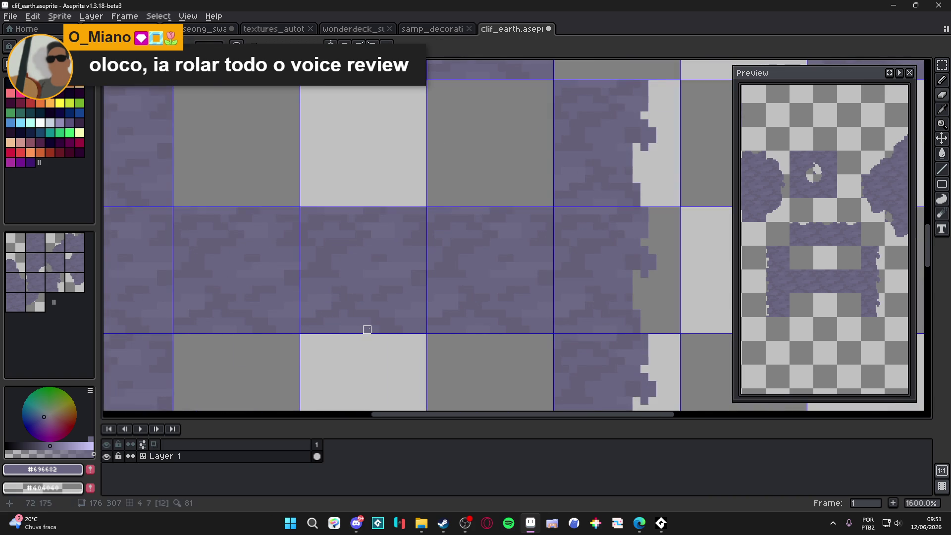
# Widen the bumps along the platform's bottom edge with light pixels.
pyautogui.moveTo(382, 332)
pyautogui.mouseDown()
pyautogui.moveTo(399, 337)
pyautogui.moveTo(386, 321)
pyautogui.moveTo(367, 329)
pyautogui.mouseUp()
pyautogui.click(367, 330)
pyautogui.click(359, 329)
pyautogui.click(407, 330)
pyautogui.click(446, 329)
pyautogui.scroll(-4, 446, 329)
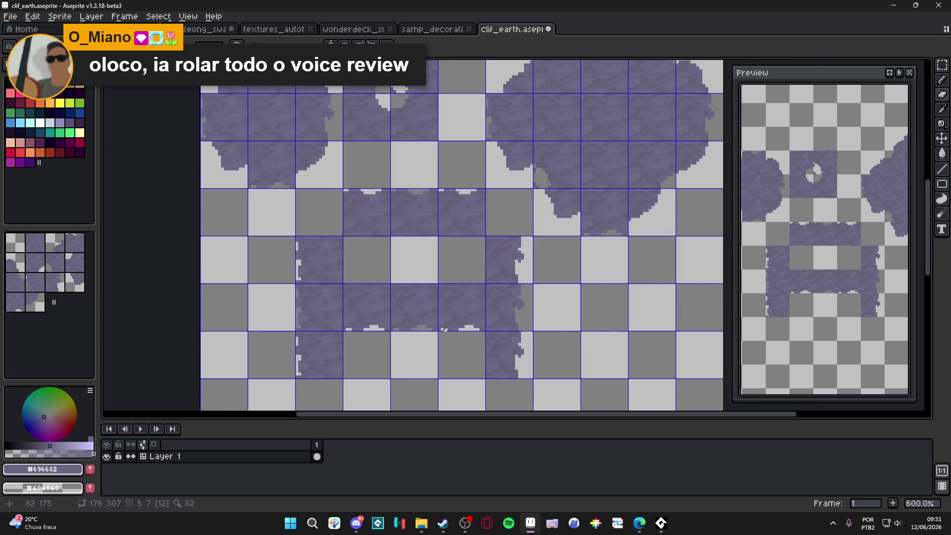
pyautogui.scroll(-2, 370, 322)
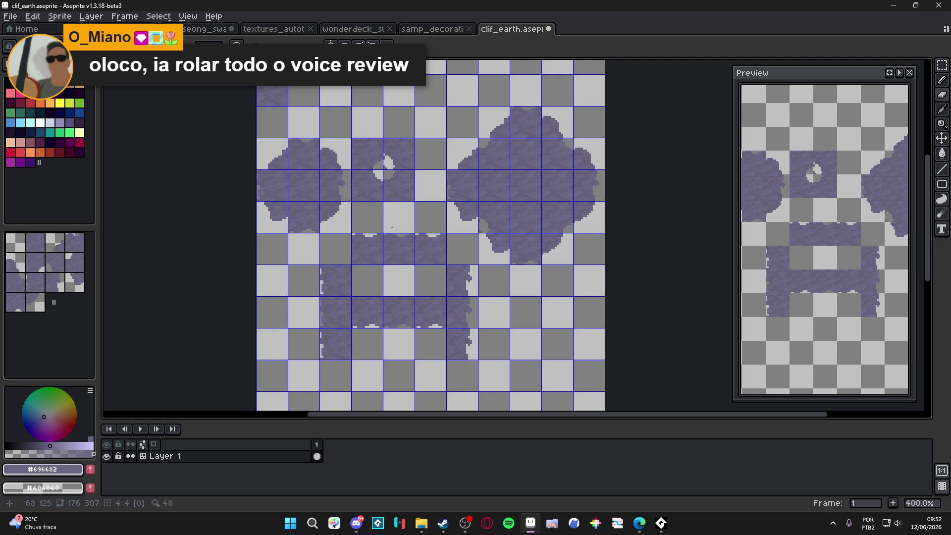
# Move a single tile two tiles lower with the marquee.
pyautogui.press('m')
pyautogui.moveTo(302, 187)
pyautogui.mouseDown()
pyautogui.moveTo(320, 220)
pyautogui.moveTo(465, 251)
pyautogui.moveTo(465, 315)
pyautogui.mouseUp()
pyautogui.hotkey('ctrl', 'd')
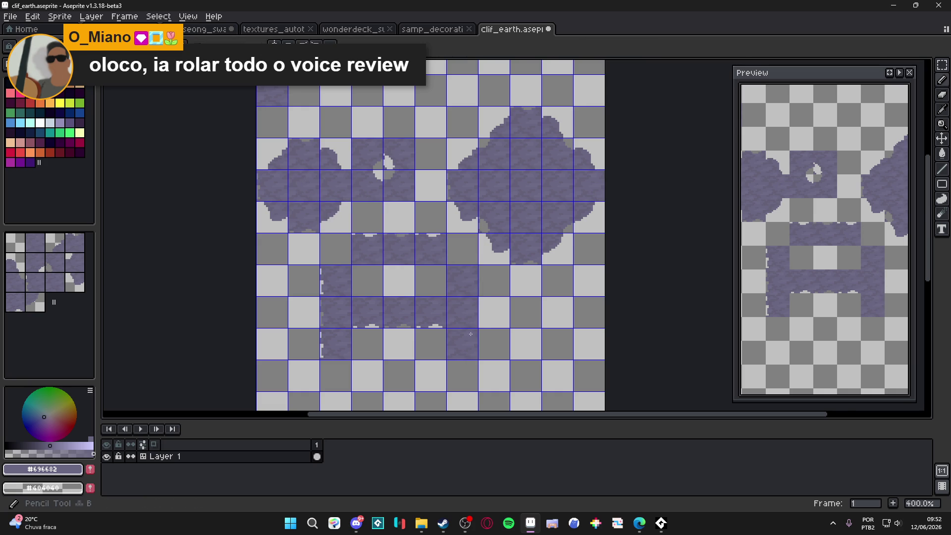
pyautogui.scroll(5, 484, 285)
pyautogui.scroll(1, 484, 286)
# Erase pixels down the right side tile's outer edge to make it ragged.
pyautogui.press('e')
pyautogui.moveTo(491, 241); pyautogui.dragTo(491, 265)
pyautogui.click(491, 297)
pyautogui.click(490, 177)
pyautogui.scroll(-1, 491, 327)
pyautogui.scroll(1, 491, 347)
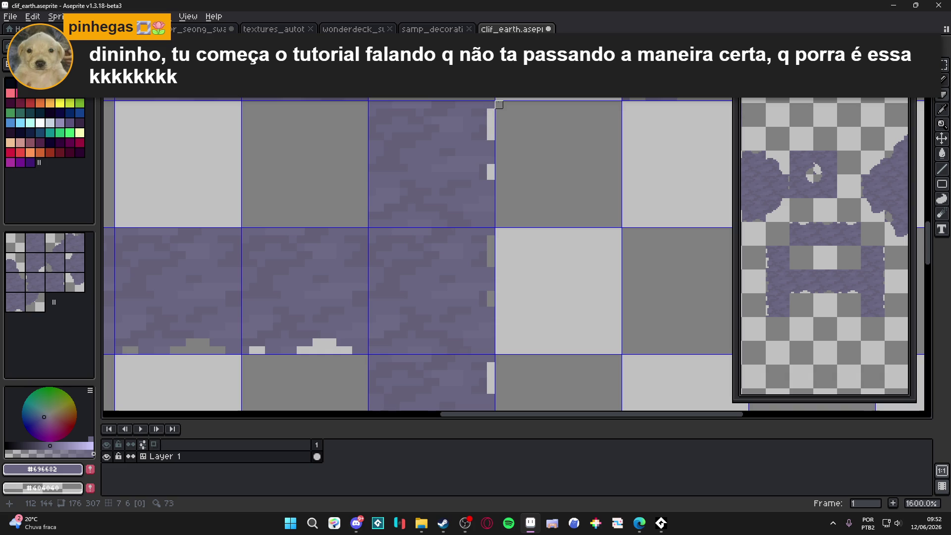
pyautogui.click(491, 105)
pyautogui.click(490, 223)
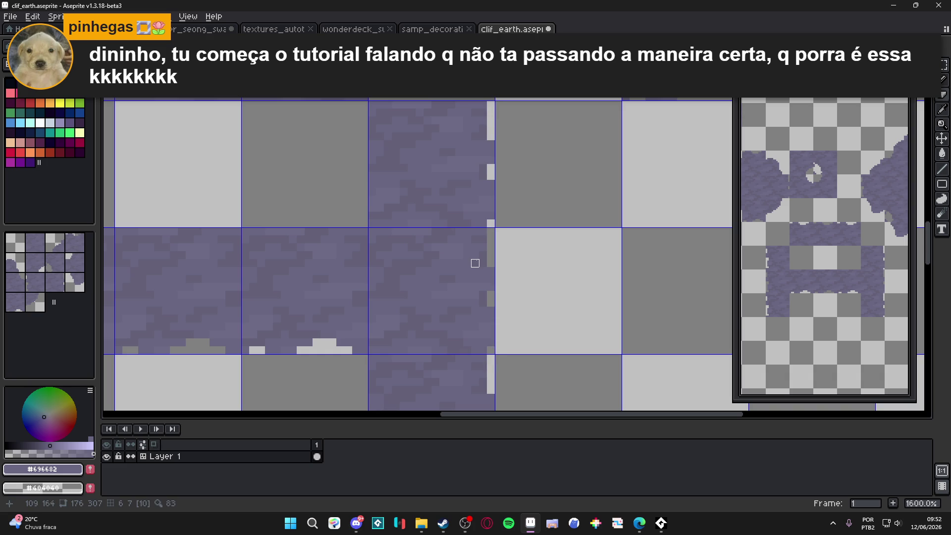
pyautogui.scroll(-4, 485, 260)
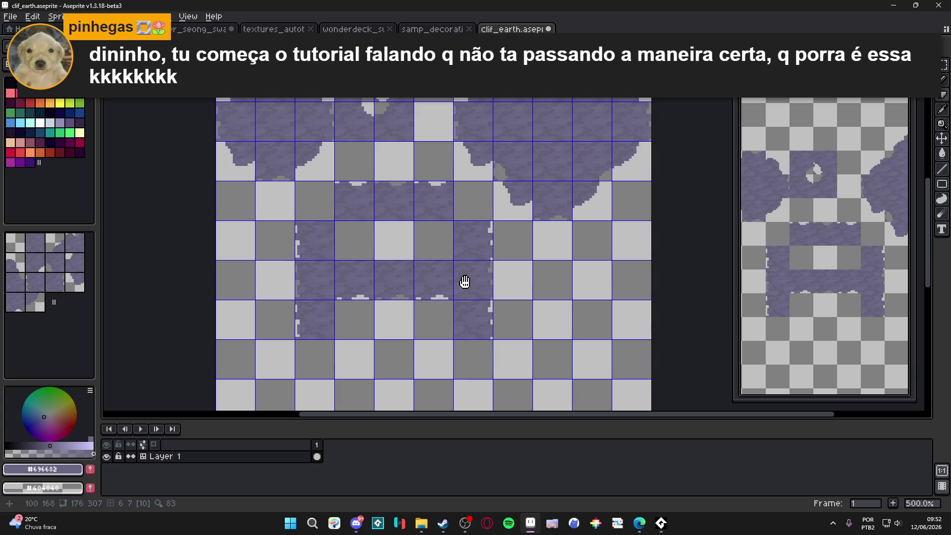
pyautogui.scroll(-1, 462, 281)
# Show the tile index numbers on the tilemap.
pyautogui.press('Tab')
pyautogui.press('Tab')
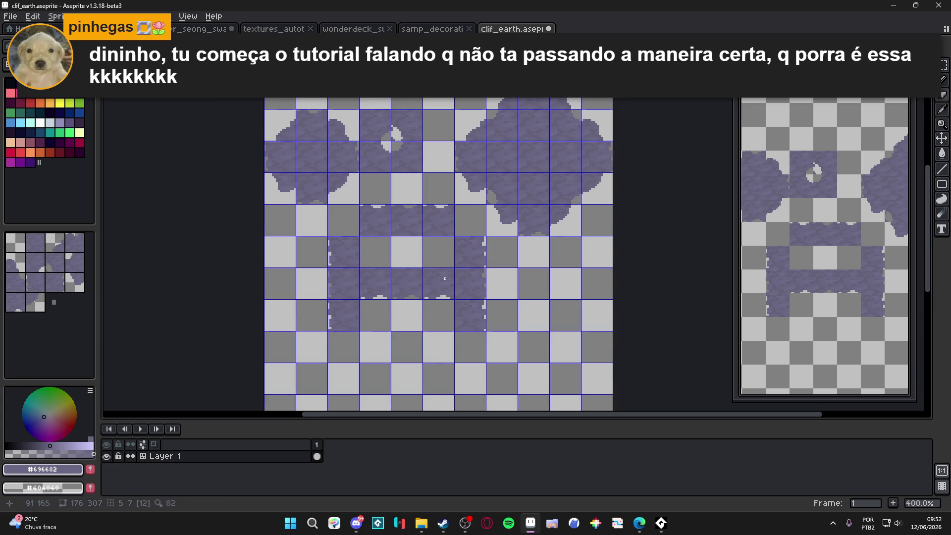
pyautogui.scroll(8, 435, 216)
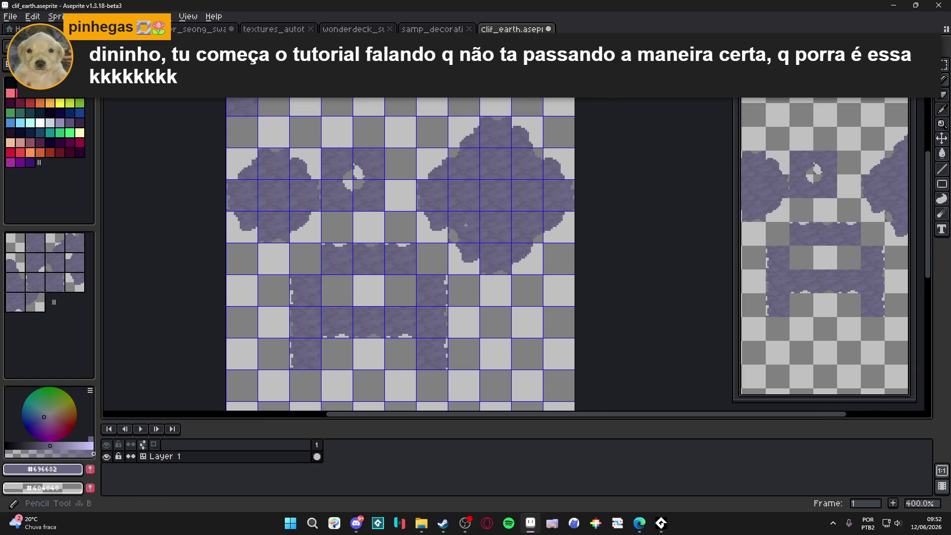
pyautogui.scroll(-4, 308, 257)
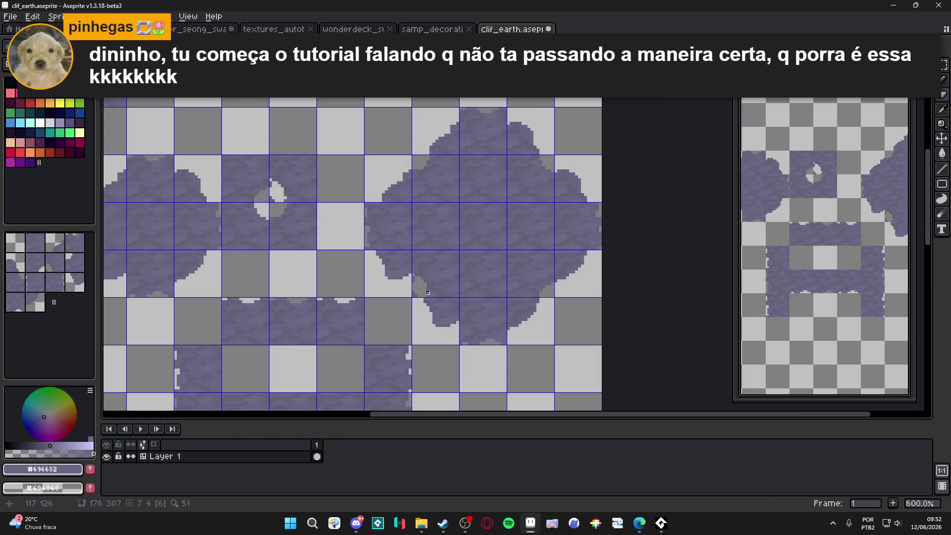
# Undo the recent tile moves and bring the left blob back into view.
pyautogui.press('m')
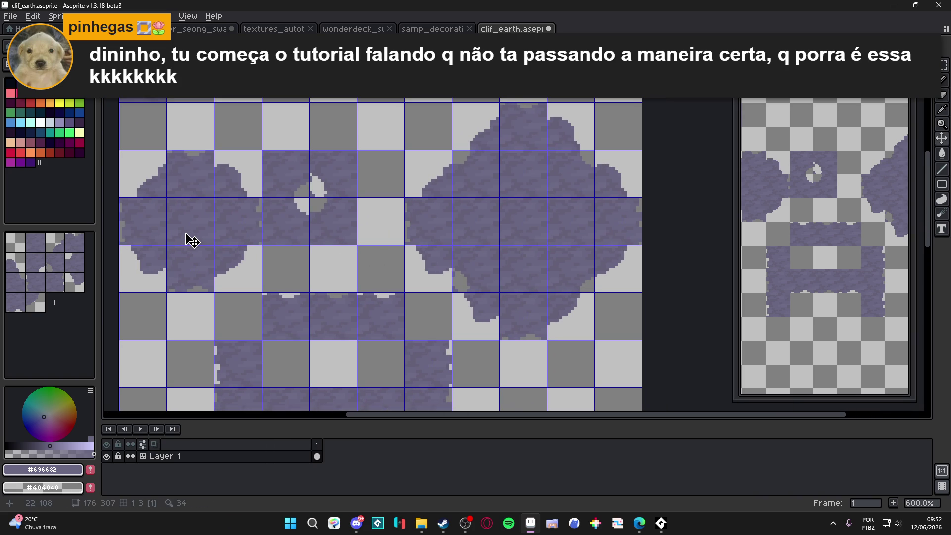
pyautogui.moveTo(189, 235)
pyautogui.mouseDown()
pyautogui.moveTo(287, 237)
pyautogui.moveTo(377, 332)
pyautogui.moveTo(476, 336)
pyautogui.mouseUp()
pyautogui.hotkey('ctrl', 'z')
pyautogui.hotkey('ctrl', 'z')
pyautogui.hotkey('ctrl', 'z')
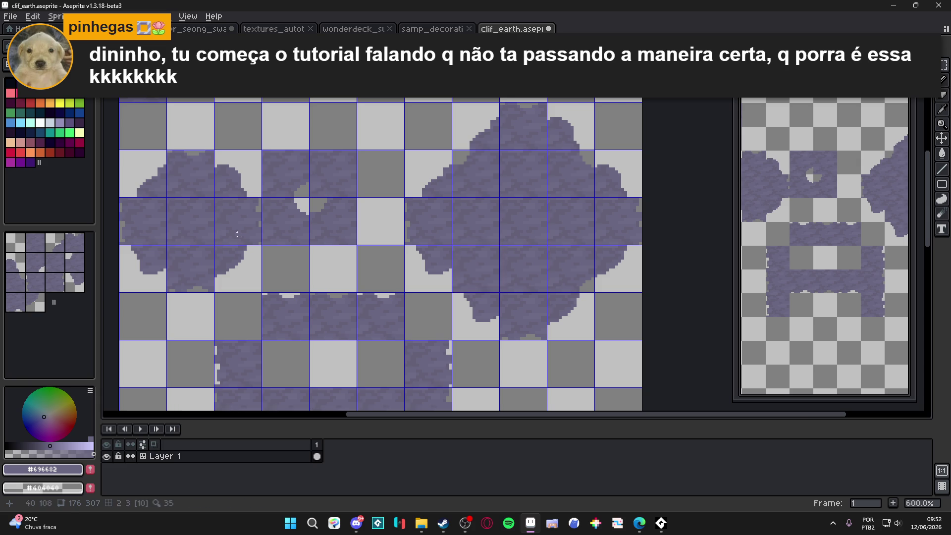
pyautogui.scroll(3, 388, 296)
pyautogui.scroll(-4, 501, 278)
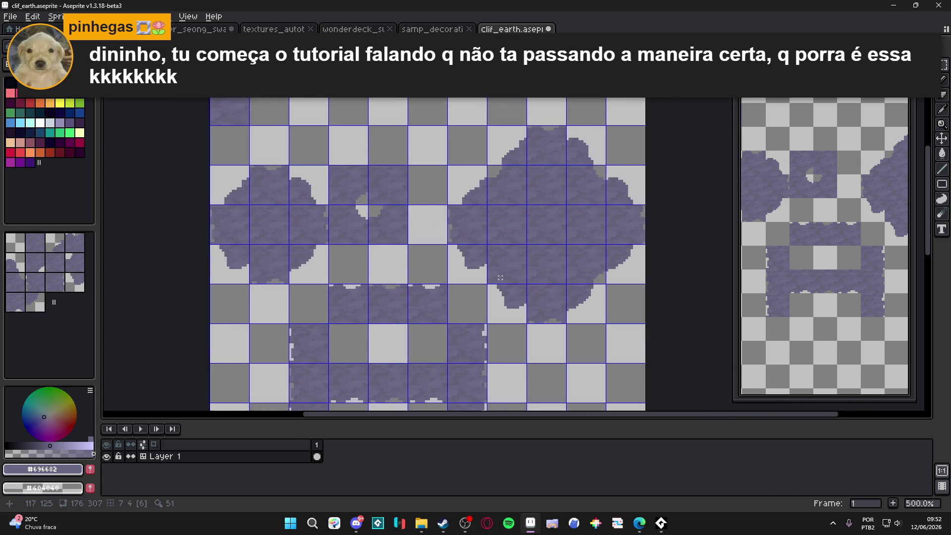
pyautogui.moveTo(492, 278); pyautogui.dragTo(490, 251)
# Move a solid stone fill tile into the left blob's upper-left cell.
pyautogui.click(493, 238)
pyautogui.click(268, 198)
pyautogui.moveTo(262, 245); pyautogui.dragTo(327, 297)
pyautogui.scroll(2, 301, 203)
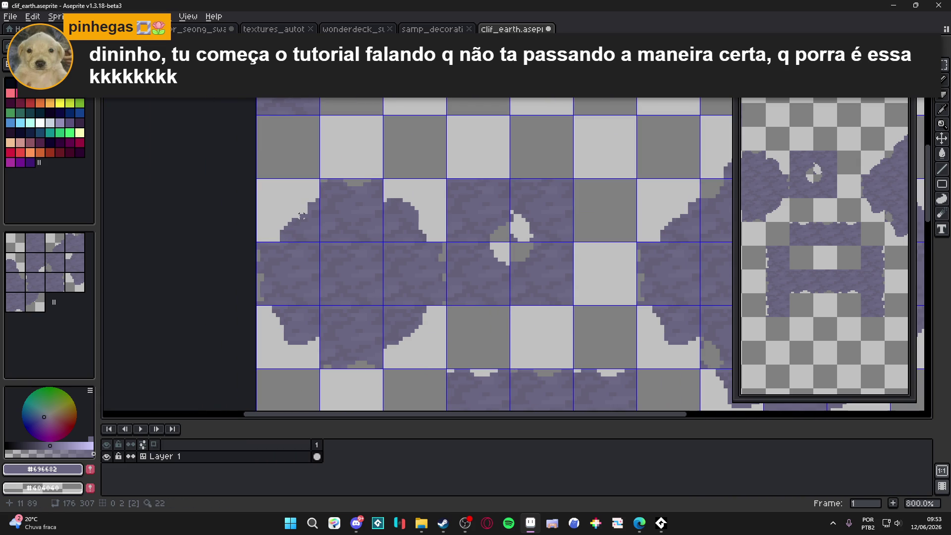
pyautogui.click(372, 272)
pyautogui.moveTo(356, 297)
pyautogui.mouseDown()
pyautogui.moveTo(286, 218)
pyautogui.moveTo(299, 236)
pyautogui.mouseUp()
pyautogui.press('Return')
# Erase the tile's top and left edges with a 2 px eraser into a rounded corner.
pyautogui.press('e')
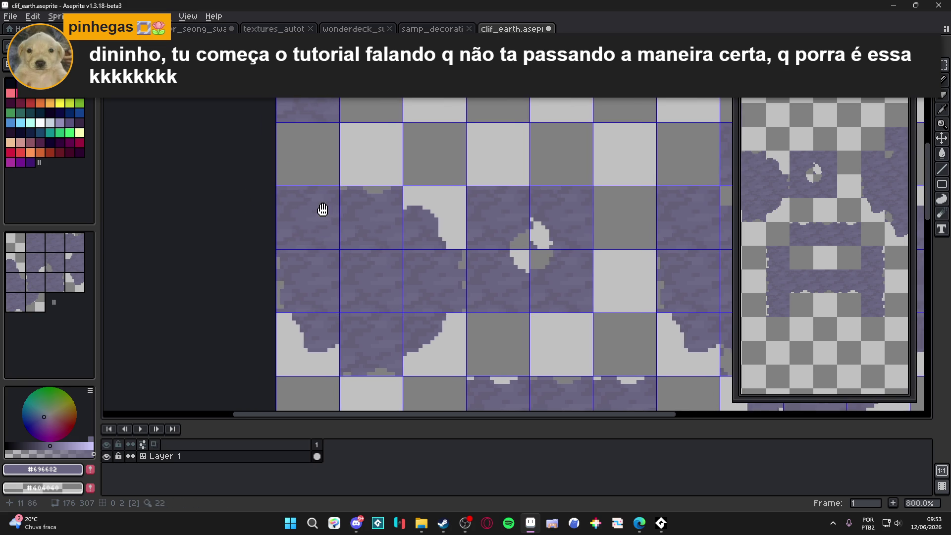
pyautogui.scroll(3, 338, 189)
pyautogui.moveTo(338, 190)
pyautogui.mouseDown()
pyautogui.moveTo(298, 190)
pyautogui.moveTo(243, 222)
pyautogui.moveTo(227, 308)
pyautogui.moveTo(218, 202)
pyautogui.moveTo(242, 186)
pyautogui.moveTo(326, 186)
pyautogui.mouseUp()
pyautogui.press('+')
pyautogui.moveTo(270, 198); pyautogui.dragTo(215, 194)
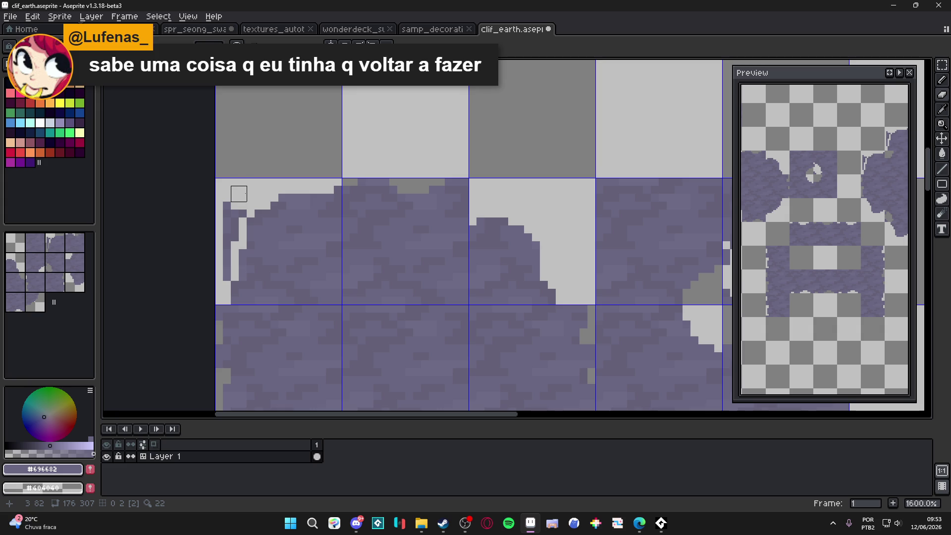
pyautogui.moveTo(231, 209)
pyautogui.mouseDown()
pyautogui.moveTo(239, 225)
pyautogui.moveTo(224, 278)
pyautogui.mouseUp()
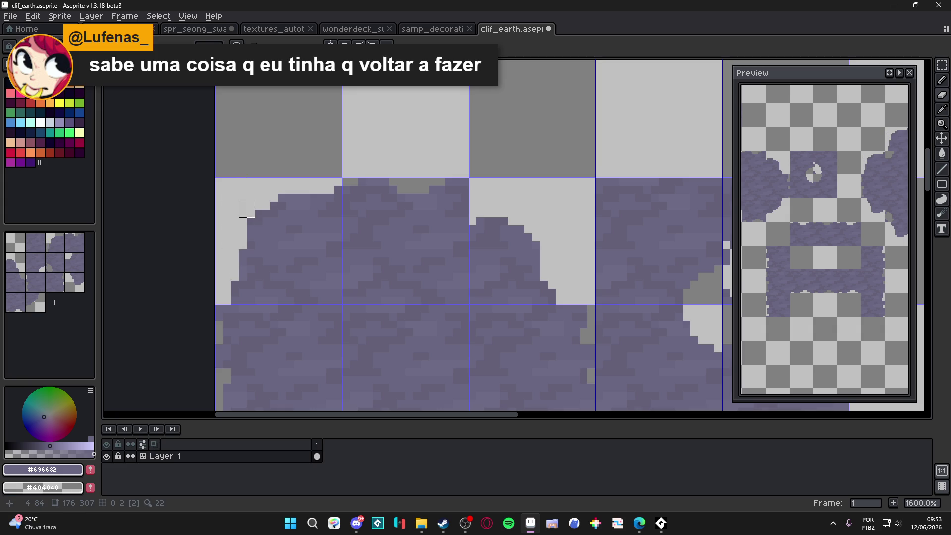
pyautogui.scroll(-1, 352, 227)
pyautogui.moveTo(352, 227); pyautogui.dragTo(335, 210)
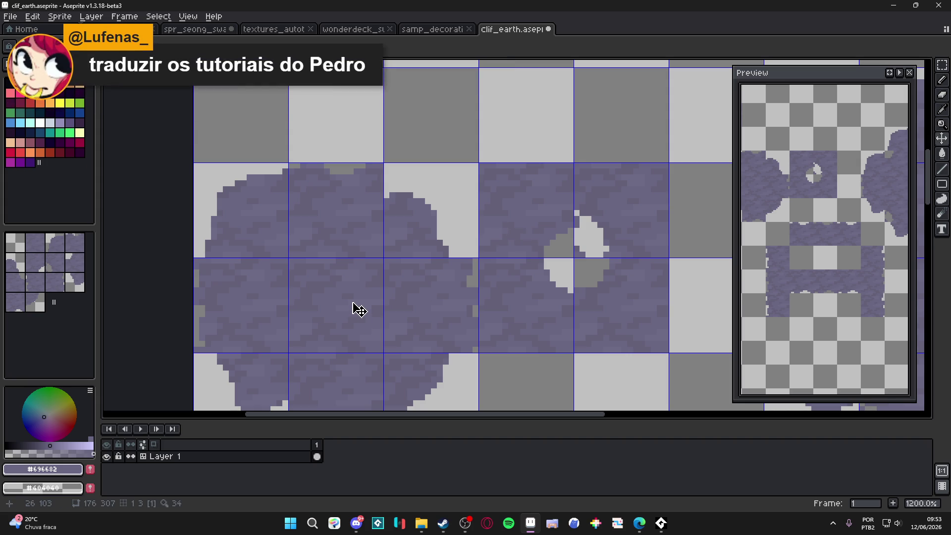
# Move a solid tile into the upper-right cell and erase a stepped strip along its top edge.
pyautogui.scroll(1, 358, 277)
pyautogui.press('m')
pyautogui.click(357, 266)
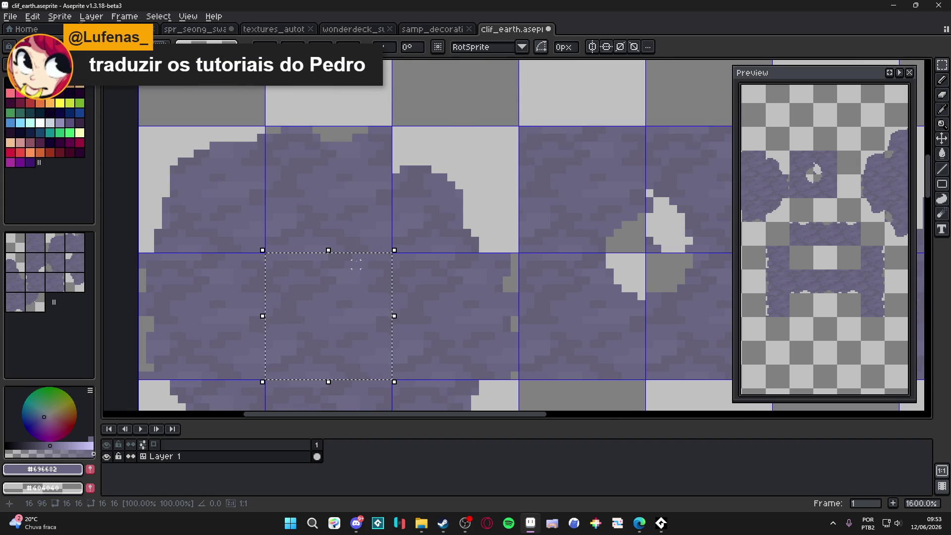
pyautogui.moveTo(357, 266); pyautogui.dragTo(483, 139)
pyautogui.hotkey('ctrl', 'd')
pyautogui.press('e')
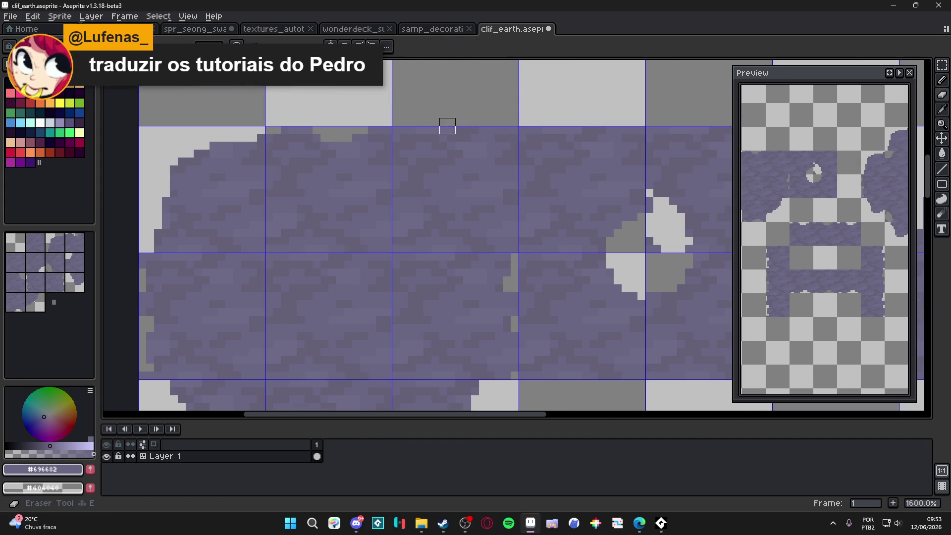
pyautogui.moveTo(418, 130)
pyautogui.mouseDown()
pyautogui.moveTo(479, 141)
pyautogui.moveTo(483, 170)
pyautogui.moveTo(515, 185)
pyautogui.moveTo(519, 250)
pyautogui.mouseUp()
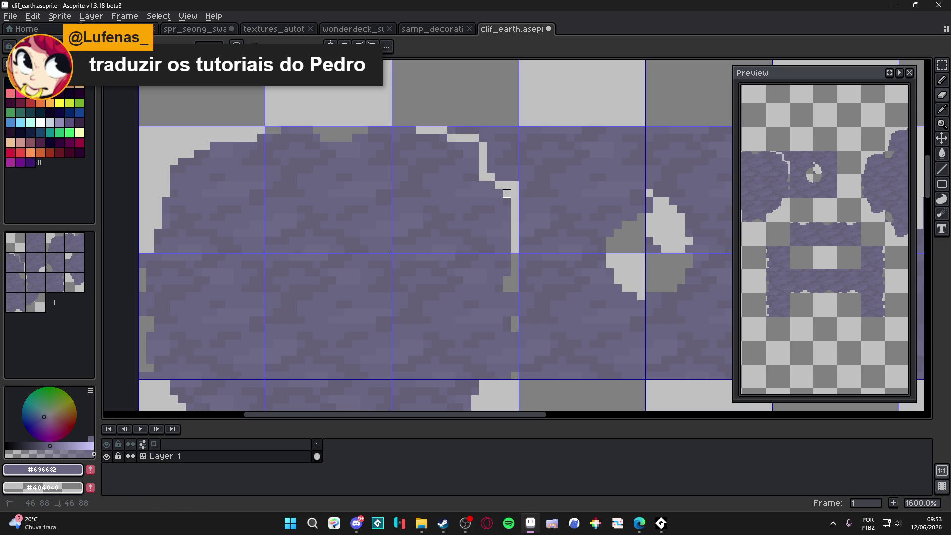
pyautogui.moveTo(513, 178)
pyautogui.mouseDown()
pyautogui.moveTo(511, 135)
pyautogui.moveTo(452, 129)
pyautogui.moveTo(503, 173)
pyautogui.moveTo(479, 142)
pyautogui.mouseUp()
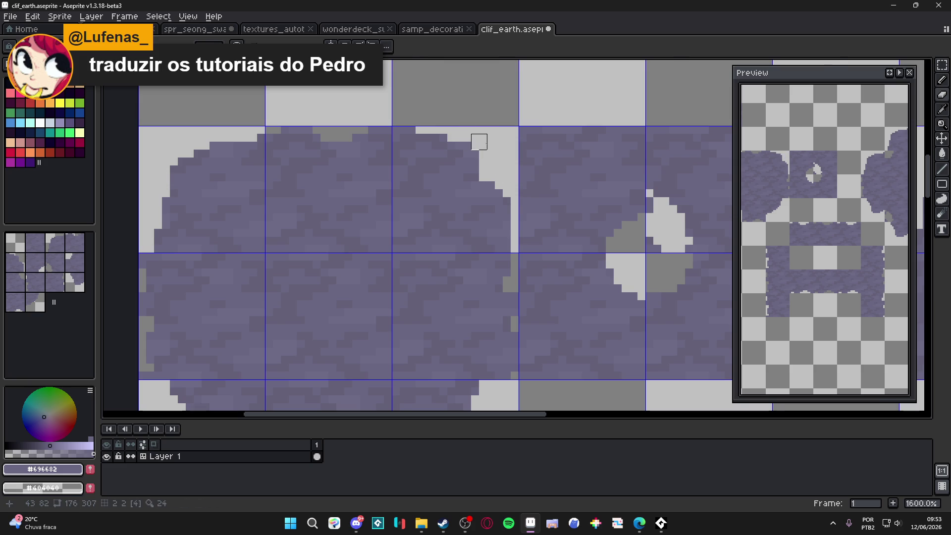
# Erase stray purple pixels along the left blob's bottom edge and bottom row.
pyautogui.scroll(-3, 515, 203)
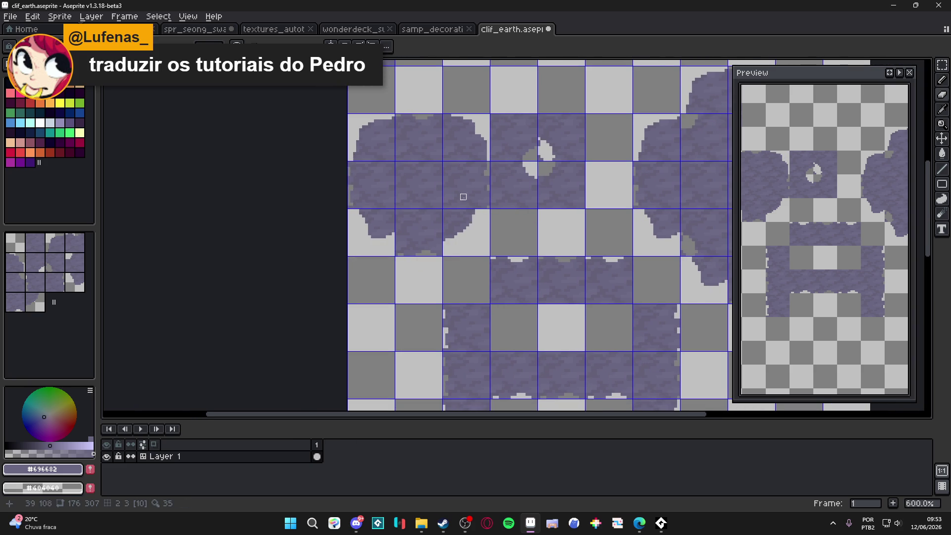
pyautogui.moveTo(487, 197)
pyautogui.mouseDown()
pyautogui.moveTo(476, 212)
pyautogui.moveTo(367, 254)
pyautogui.moveTo(327, 242)
pyautogui.moveTo(355, 234)
pyautogui.mouseUp()
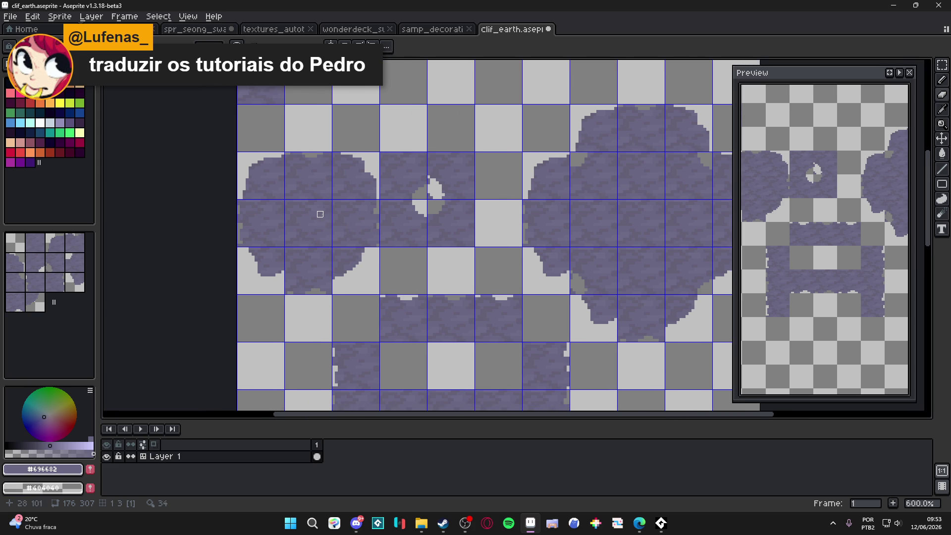
pyautogui.scroll(3, 320, 214)
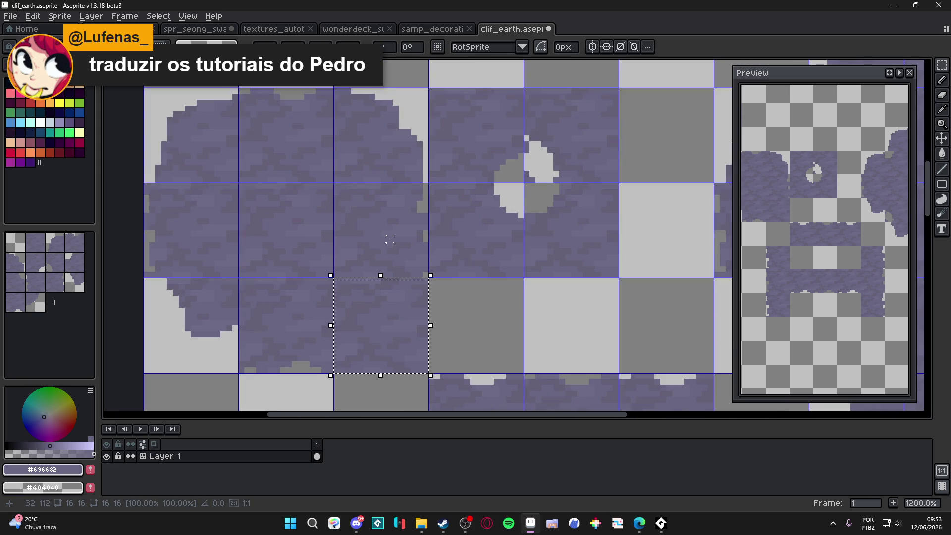
pyautogui.hotkey('ctrl', 'd')
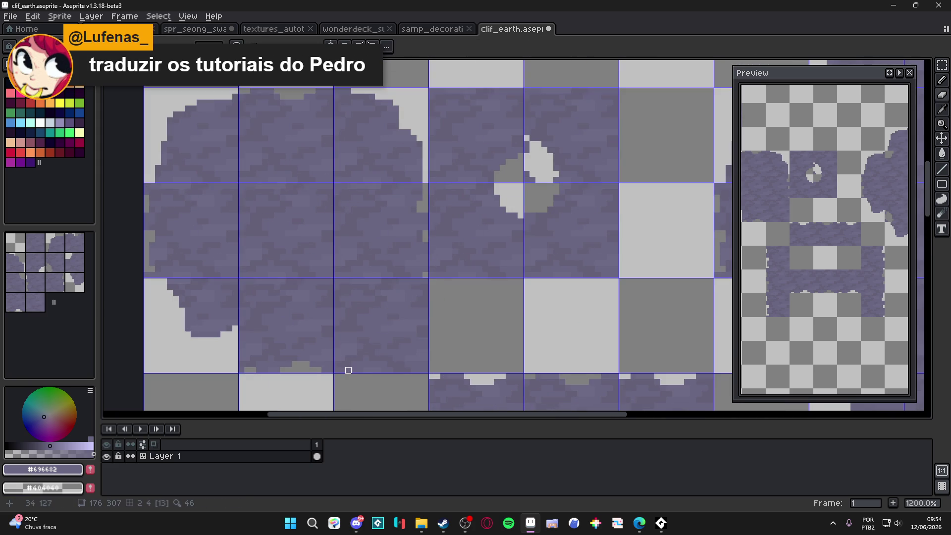
pyautogui.press('e')
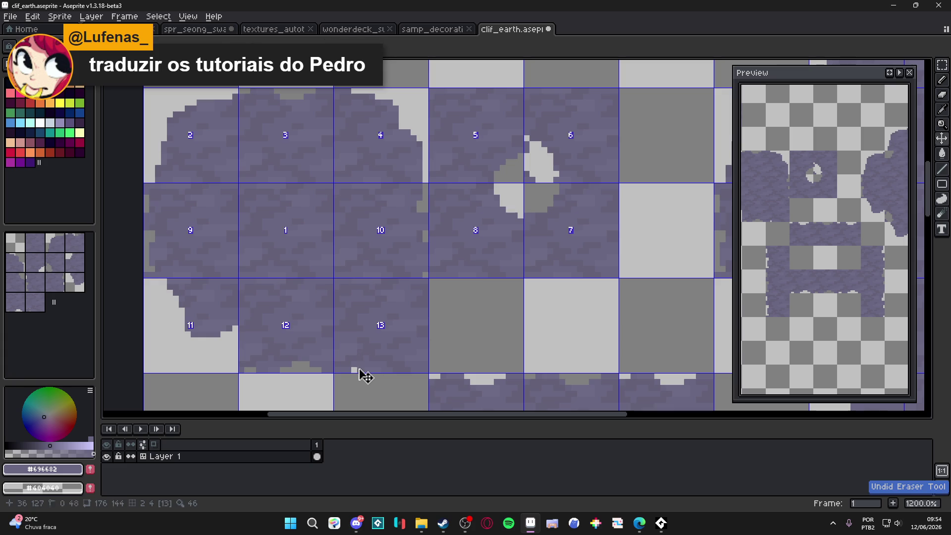
pyautogui.moveTo(356, 365)
pyautogui.mouseDown()
pyautogui.moveTo(393, 361)
pyautogui.moveTo(422, 338)
pyautogui.moveTo(423, 290)
pyautogui.mouseUp()
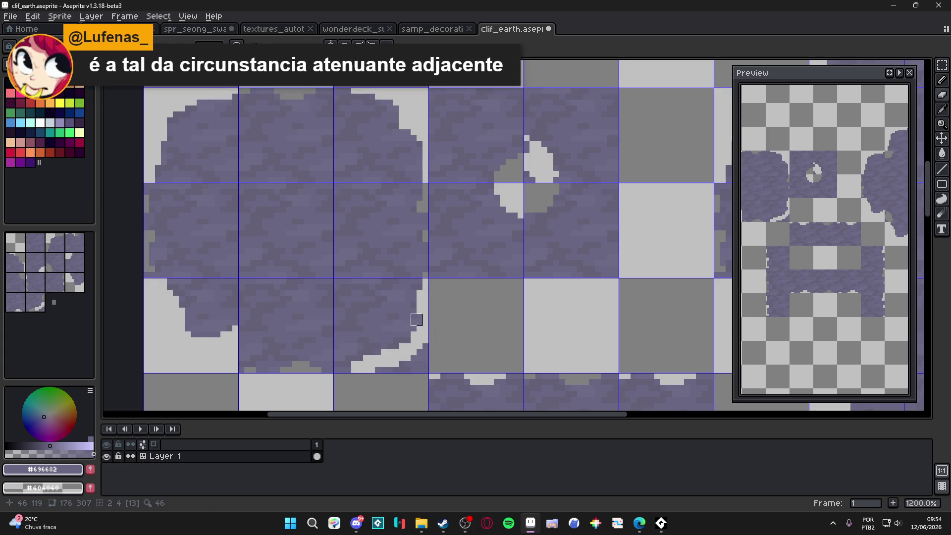
pyautogui.press('e')
pyautogui.click(423, 349)
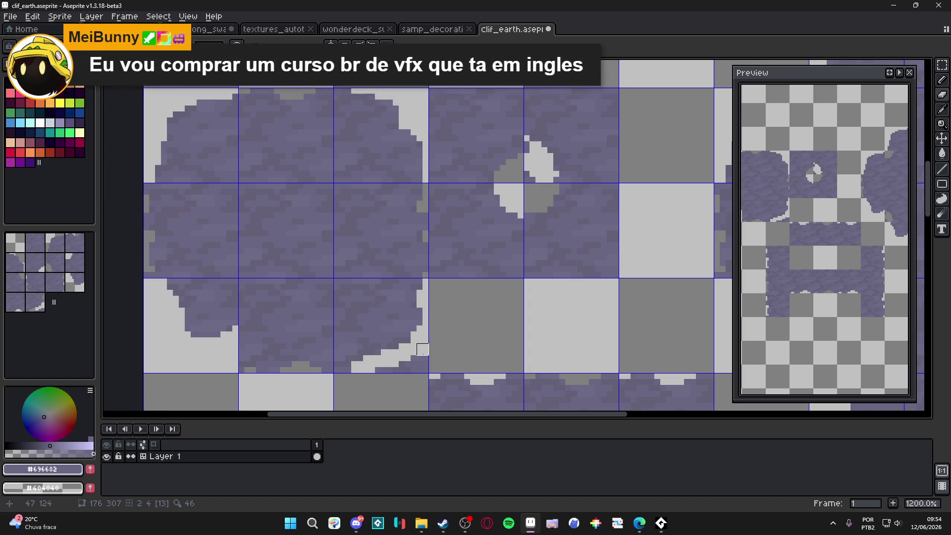
pyautogui.keyDown('shift'); pyautogui.click(410, 361); pyautogui.keyUp('shift')
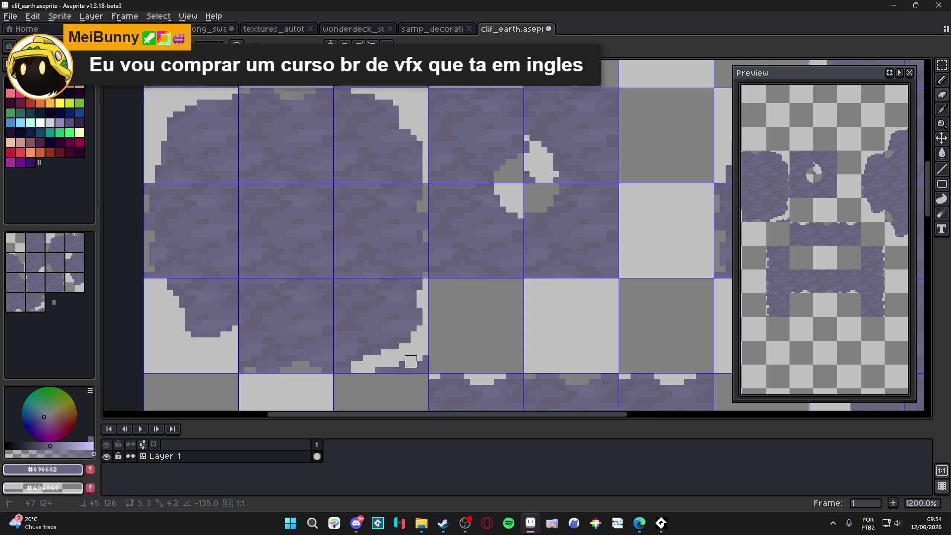
pyautogui.moveTo(423, 367); pyautogui.dragTo(381, 367)
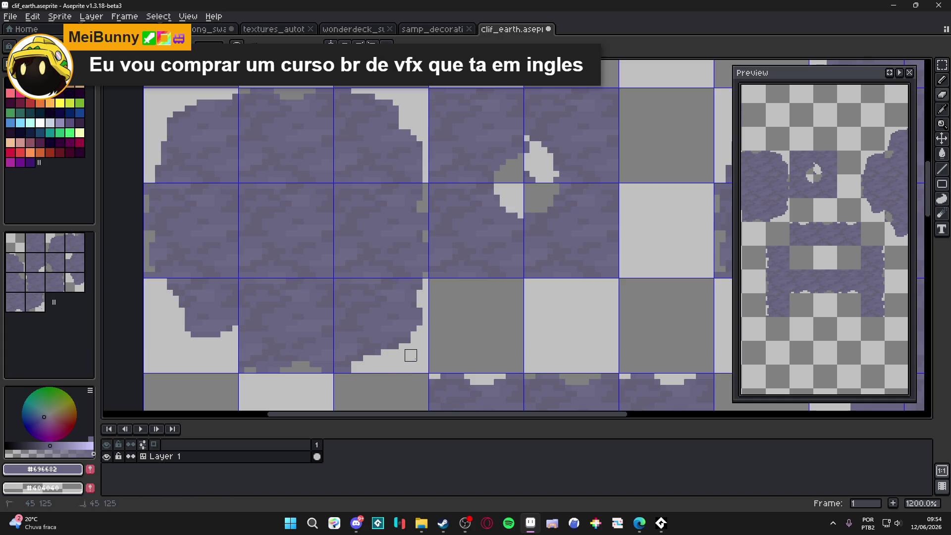
# Select a single 16x16 tile inside the left blob.
pyautogui.scroll(-2, 411, 355)
pyautogui.press('m')
pyautogui.moveTo(352, 300); pyautogui.dragTo(354, 298)
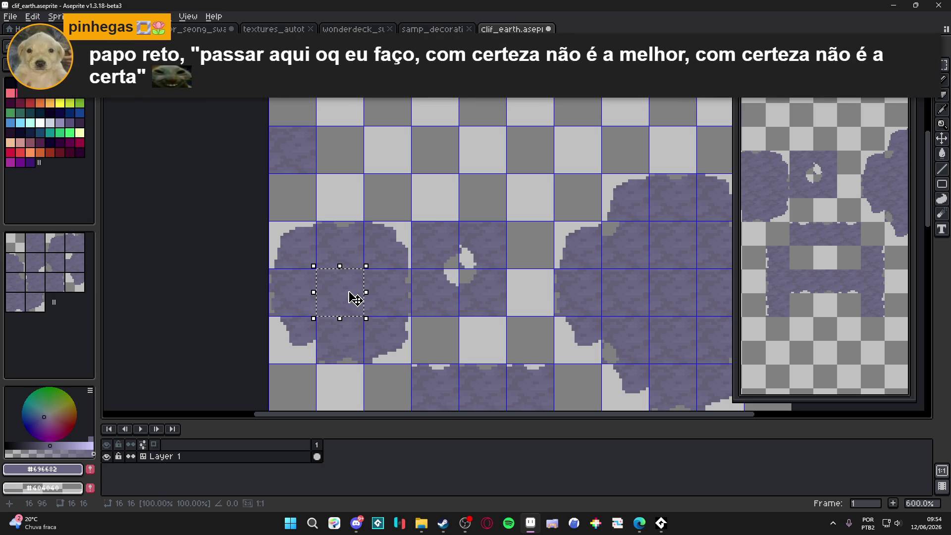
# Shift the selected tile one tile left and one tile down.
pyautogui.press('Left')
pyautogui.press('Down')
pyautogui.press('Return')
# Erase the blob's lower-left corner into a smooth, stepped rounded edge.
pyautogui.scroll(3, 261, 323)
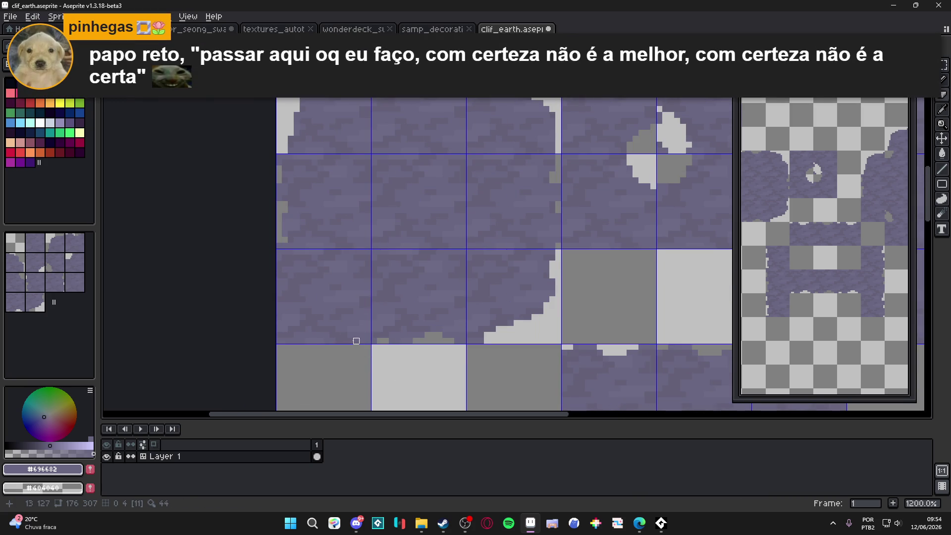
pyautogui.scroll(3, 339, 341)
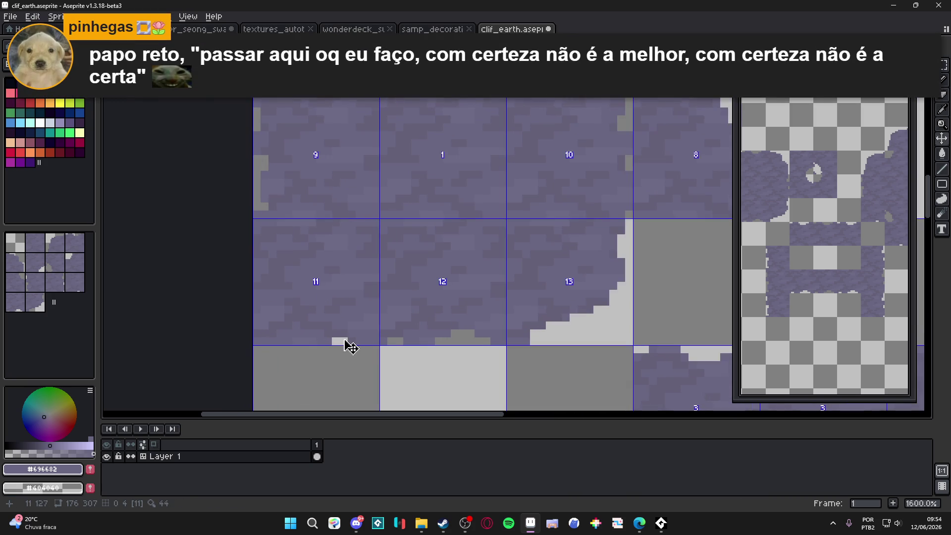
pyautogui.scroll(-3, 338, 337)
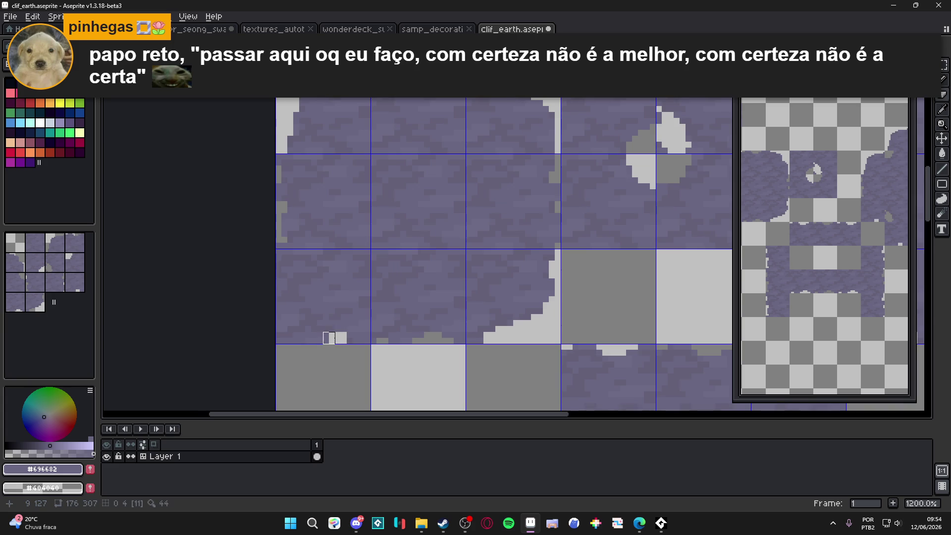
pyautogui.moveTo(329, 332); pyautogui.dragTo(275, 303)
pyautogui.click(305, 314)
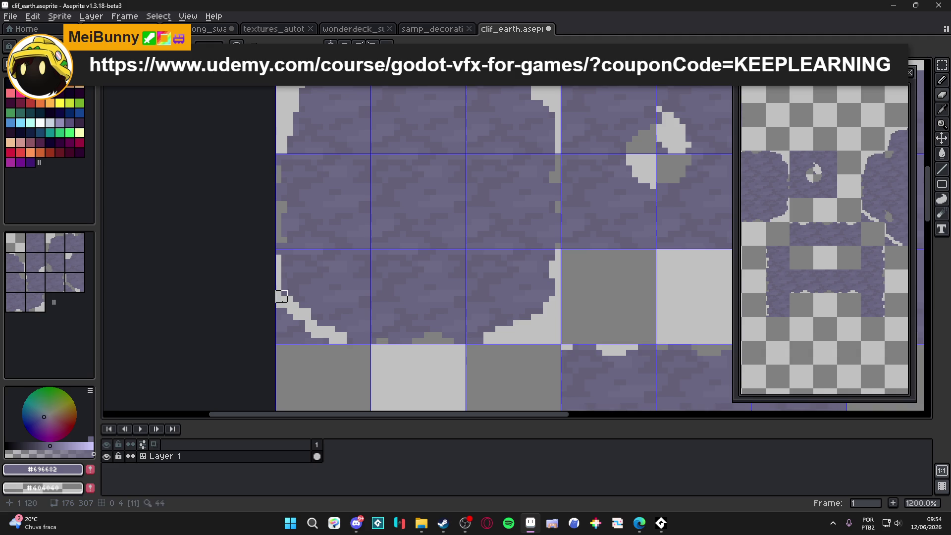
pyautogui.moveTo(275, 320)
pyautogui.mouseDown()
pyautogui.moveTo(323, 336)
pyautogui.moveTo(272, 319)
pyautogui.moveTo(300, 338)
pyautogui.mouseUp()
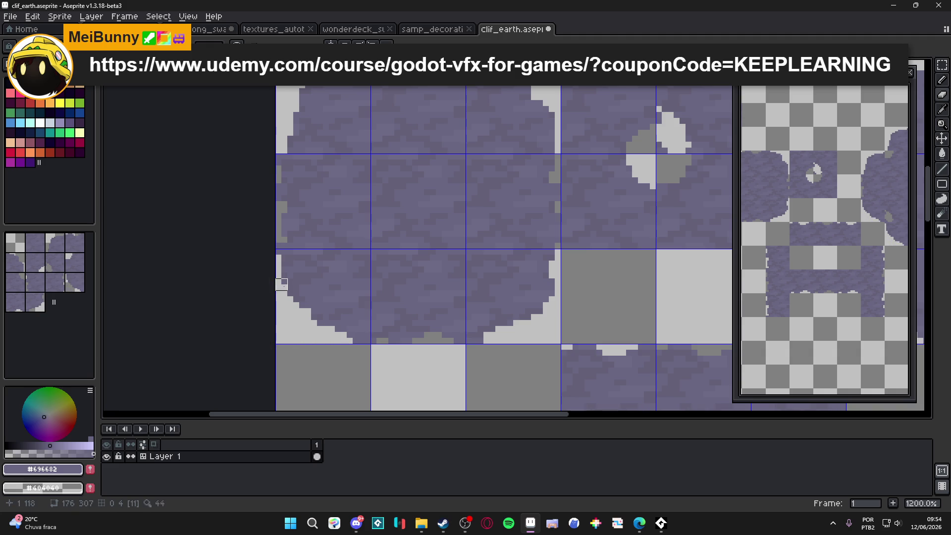
pyautogui.scroll(-3, 285, 297)
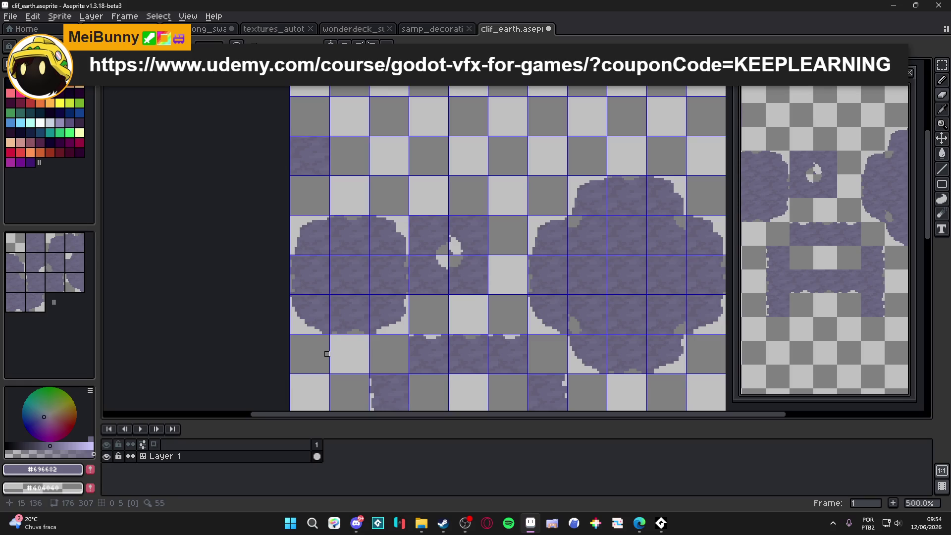
# Save clif_earth.aseprite.
pyautogui.moveTo(816, 240); pyautogui.dragTo(851, 247)
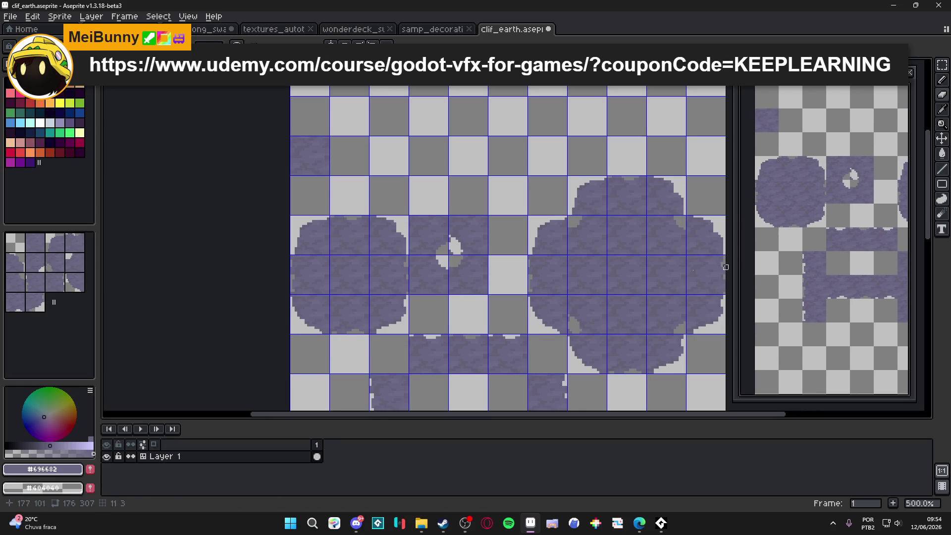
pyautogui.scroll(-2, 470, 280)
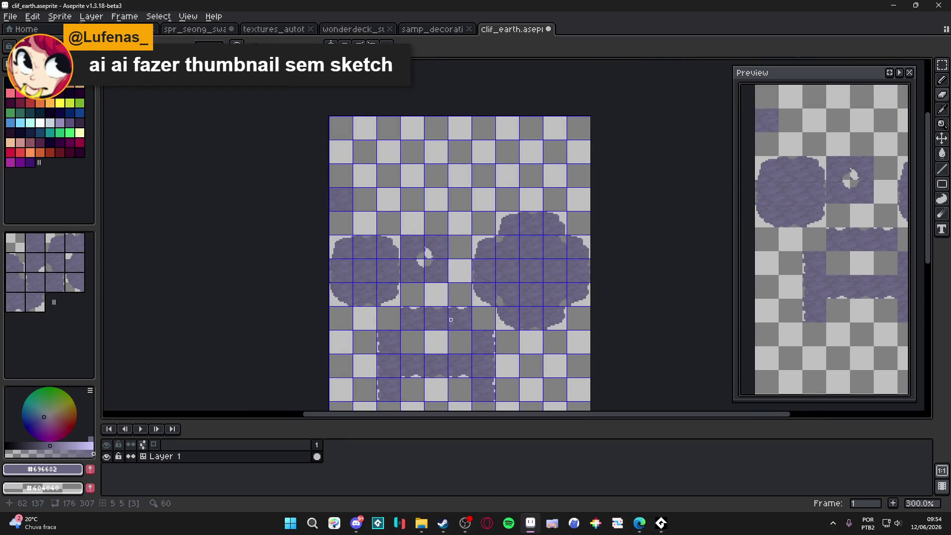
pyautogui.scroll(3, 445, 287)
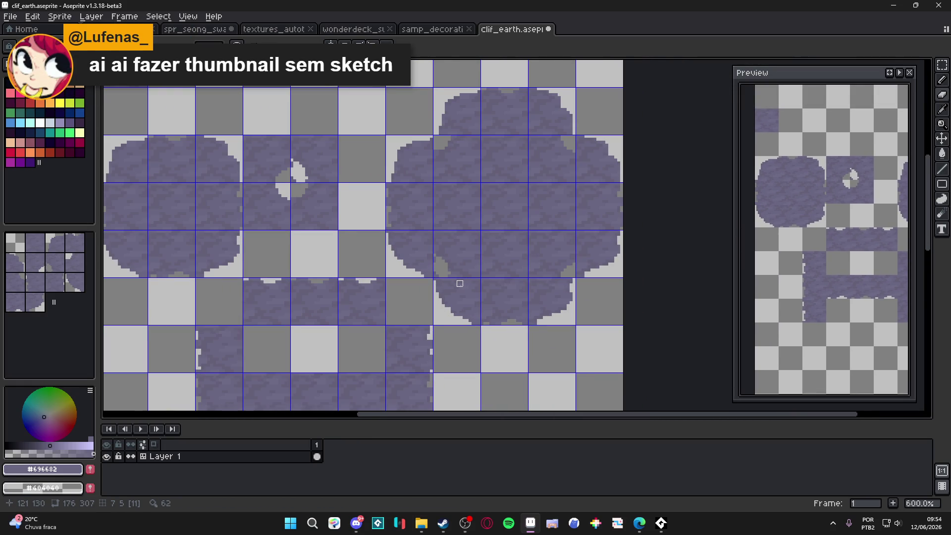
pyautogui.scroll(-1, 458, 285)
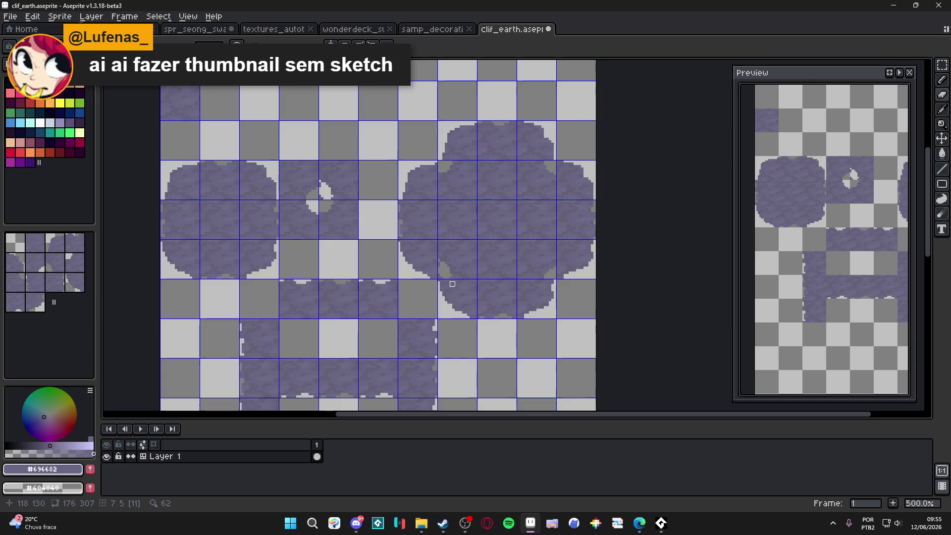
pyautogui.hotkey('ctrl', 's')
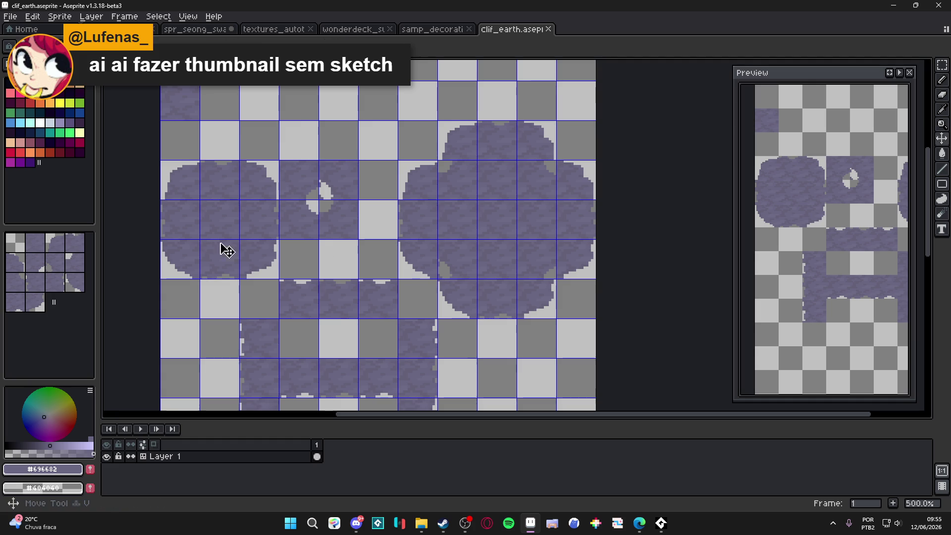
# Move solid blob tiles over the small blob's center hole to fill it.
pyautogui.press('m')
pyautogui.moveTo(216, 225)
pyautogui.mouseDown()
pyautogui.moveTo(477, 198)
pyautogui.moveTo(445, 176)
pyautogui.mouseUp()
pyautogui.hotkey('ctrl', 'z')
pyautogui.hotkey('ctrl', 'y')
pyautogui.hotkey('ctrl', 'y')
pyautogui.hotkey('ctrl', 'y')
pyautogui.hotkey('ctrl', 'd')
pyautogui.hotkey('ctrl', 'y')
pyautogui.hotkey('ctrl', 'y')
pyautogui.hotkey('ctrl', 'y')
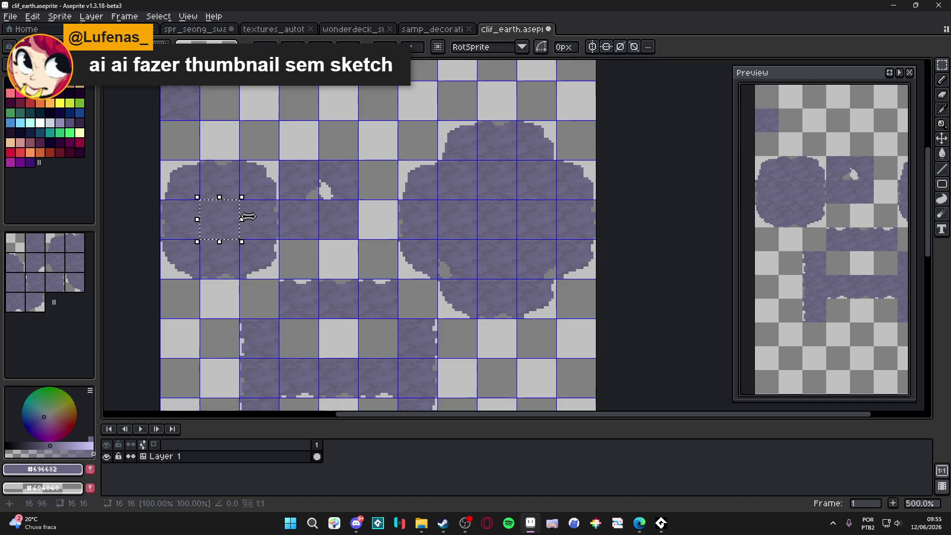
pyautogui.hotkey('ctrl', 'z')
pyautogui.hotkey('ctrl', 'z')
pyautogui.hotkey('ctrl', 'z')
pyautogui.hotkey('ctrl', 'y')
pyautogui.hotkey('ctrl', 'y')
pyautogui.hotkey('ctrl', 'y')
pyautogui.hotkey('ctrl', 'y')
pyautogui.hotkey('ctrl', 'd')
# Switch from Aseprite to the Udemy course page in the browser.
pyautogui.scroll(-1, 335, 270)
pyautogui.moveTo(335, 269); pyautogui.dragTo(359, 202)
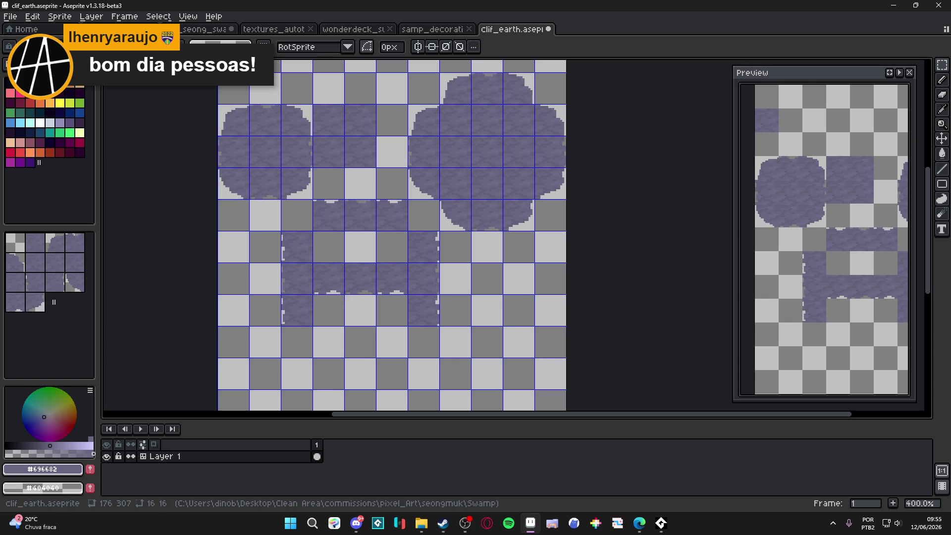
pyautogui.hotkey('alt', 'Tab')
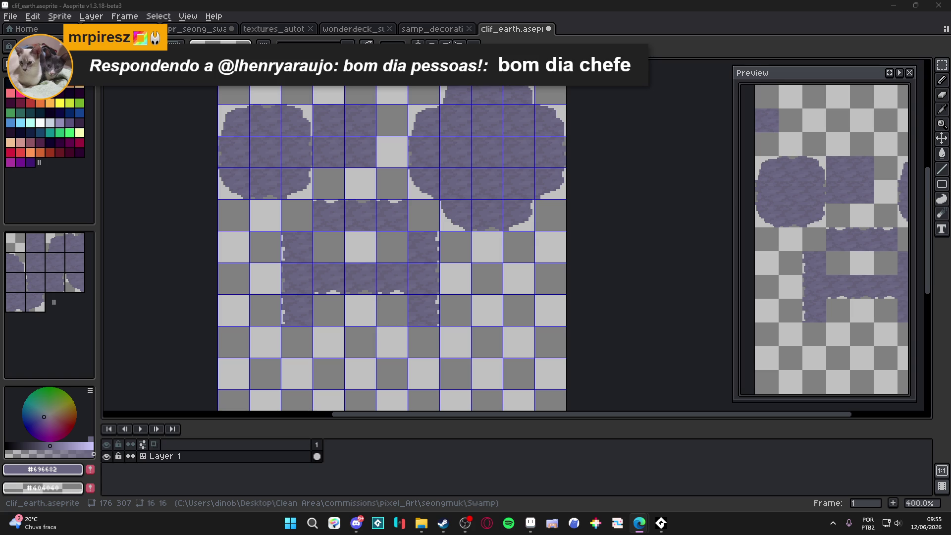
pyautogui.hotkey('alt', 'Tab')
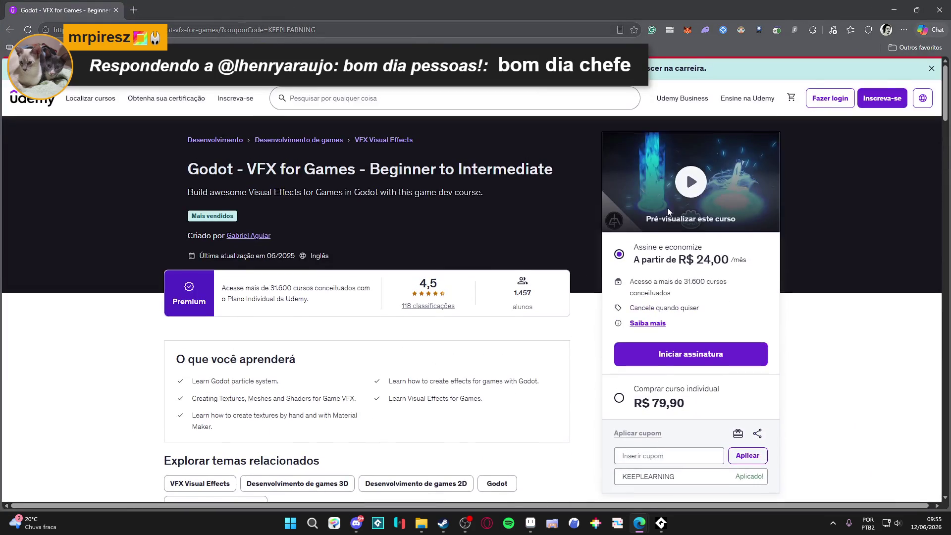
# Play the 'Godot - VFX for Games - Beginner to Intermediate' preview video, leaving it muted.
pyautogui.click(695, 191)
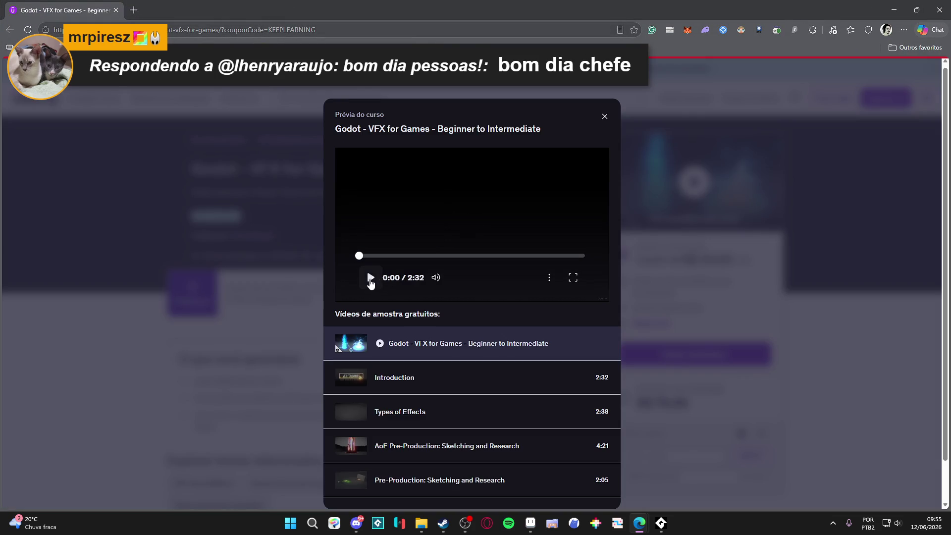
pyautogui.click(371, 279)
pyautogui.click(436, 279)
pyautogui.click(436, 279)
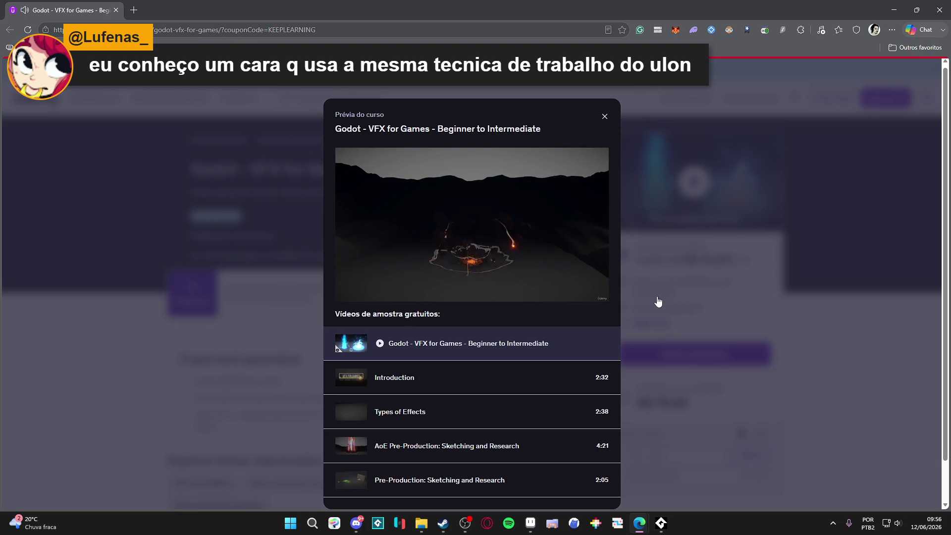
pyautogui.moveTo(399, 261)
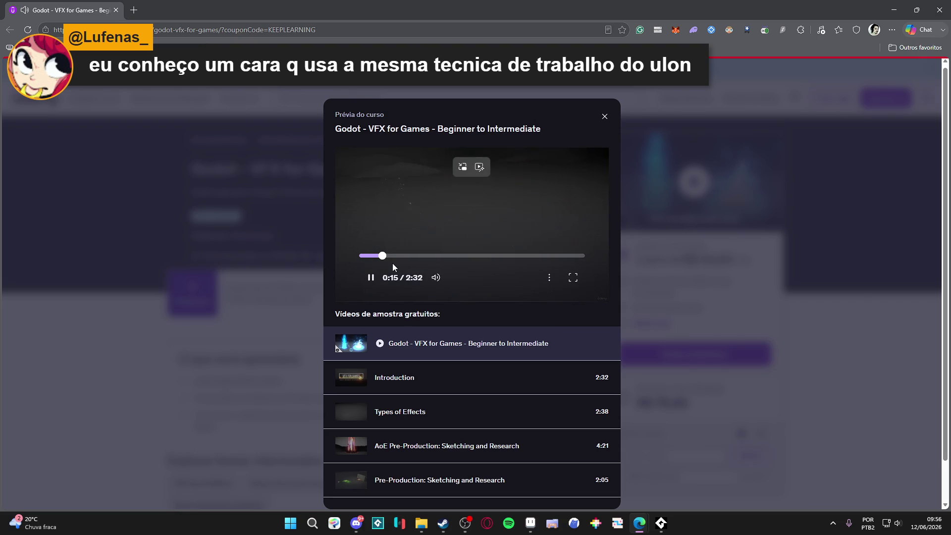
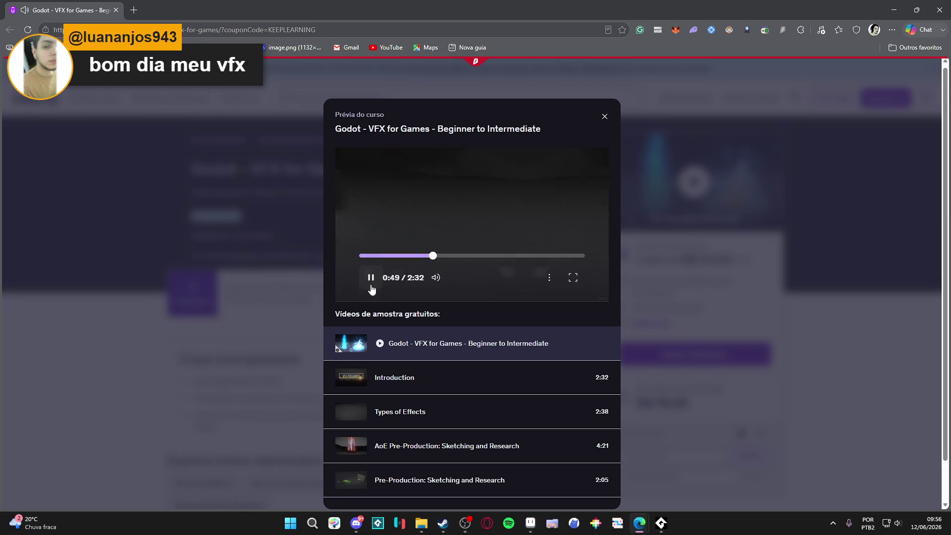
# Pause and resume the Godot VFX course preview, leaving it paused at 0:58.
pyautogui.click(370, 278)
pyautogui.click(370, 279)
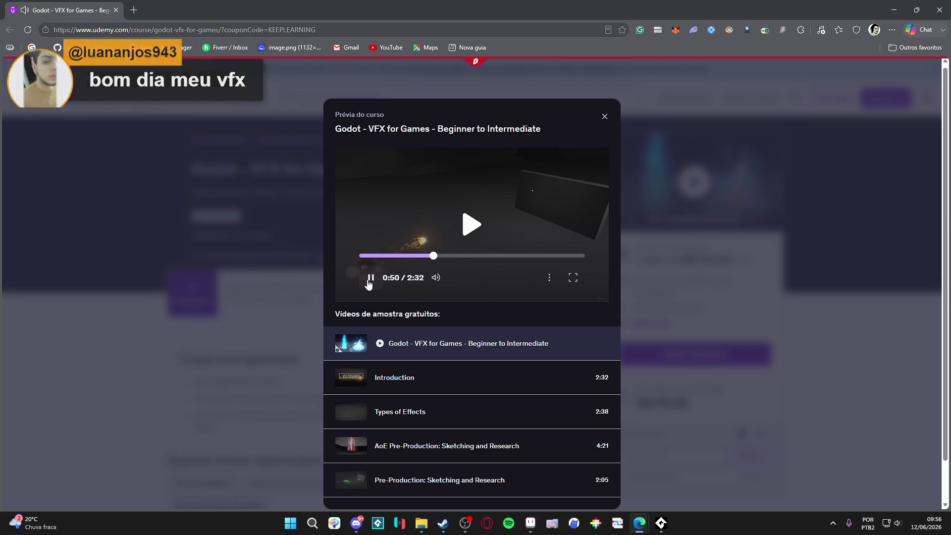
pyautogui.click(370, 281)
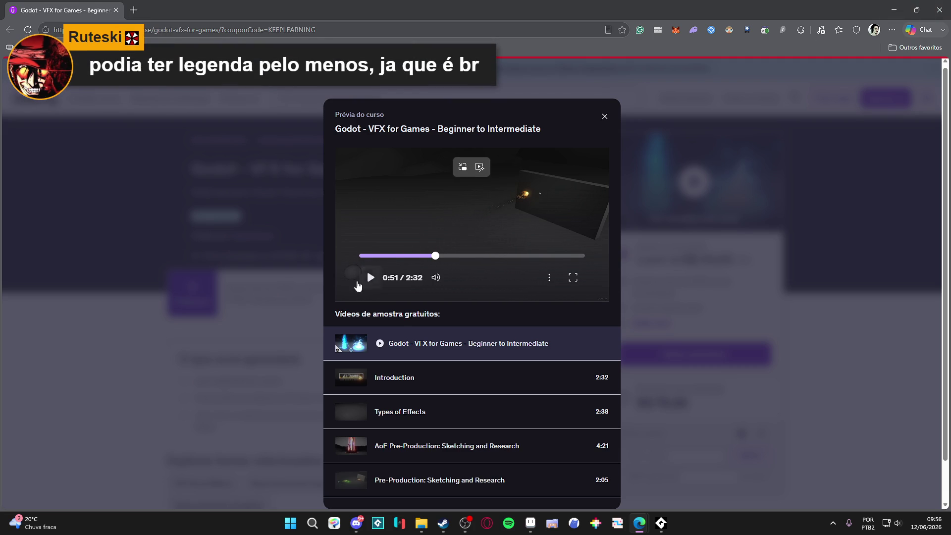
pyautogui.click(369, 279)
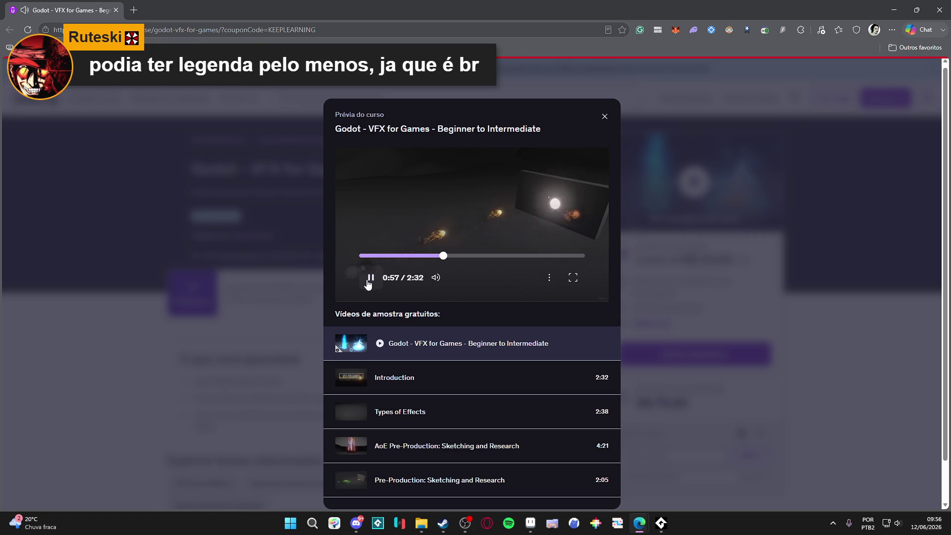
pyautogui.click(372, 279)
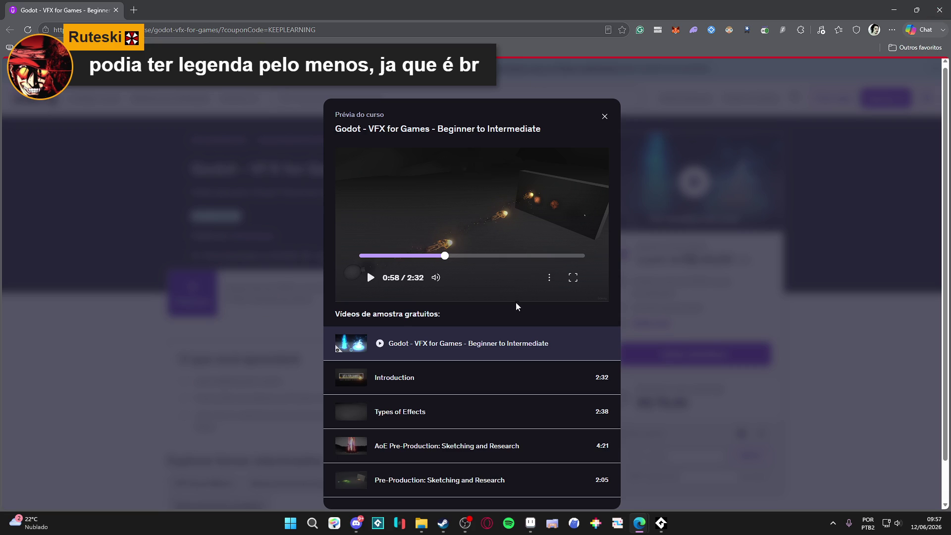
# Browse the player's captions and caption appearance settings, close them, resume playback and return to Aseprite.
pyautogui.click(549, 278)
pyautogui.click(544, 230)
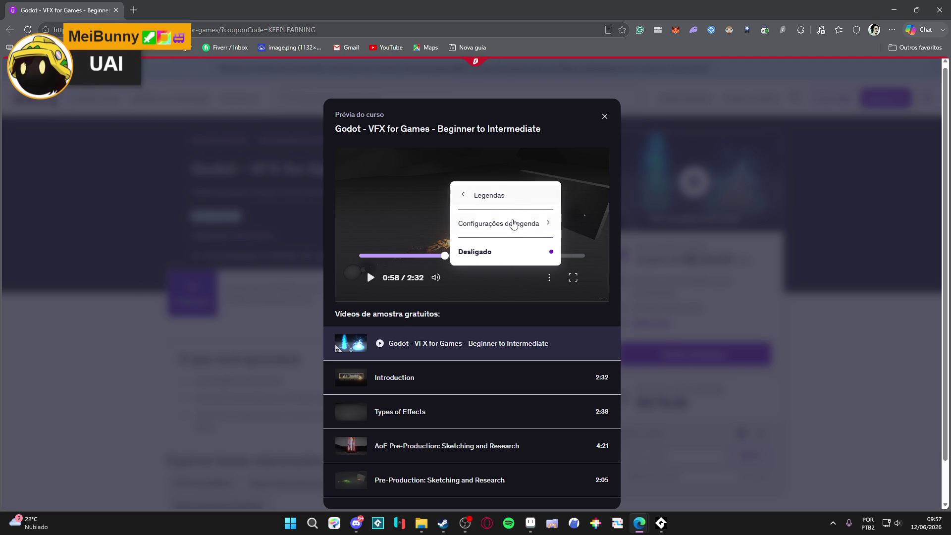
pyautogui.click(520, 225)
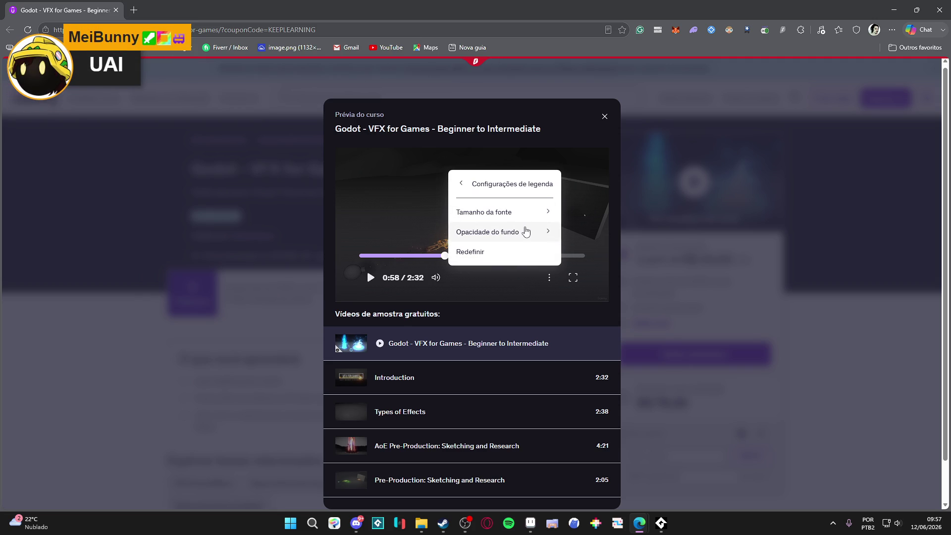
pyautogui.click(498, 184)
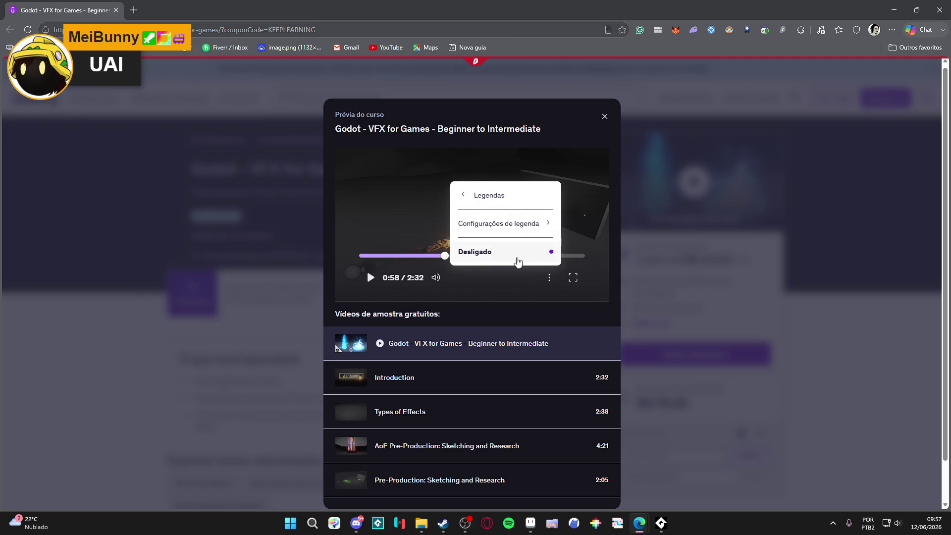
pyautogui.click(546, 288)
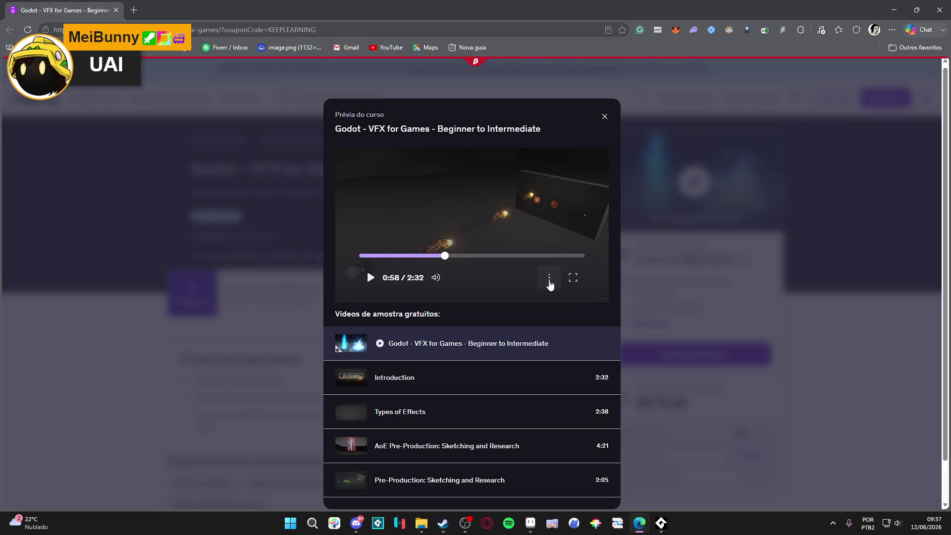
pyautogui.press('space')
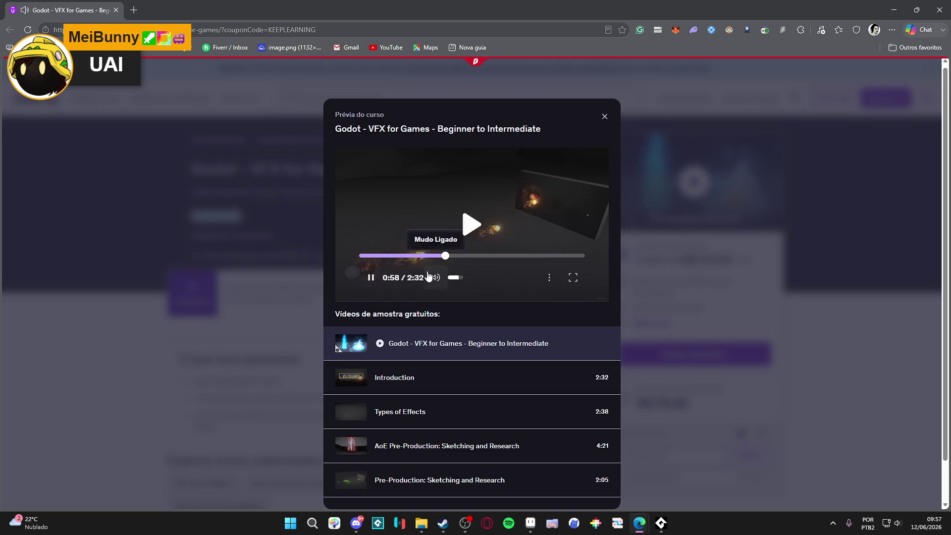
pyautogui.hotkey('alt', 'Tab')
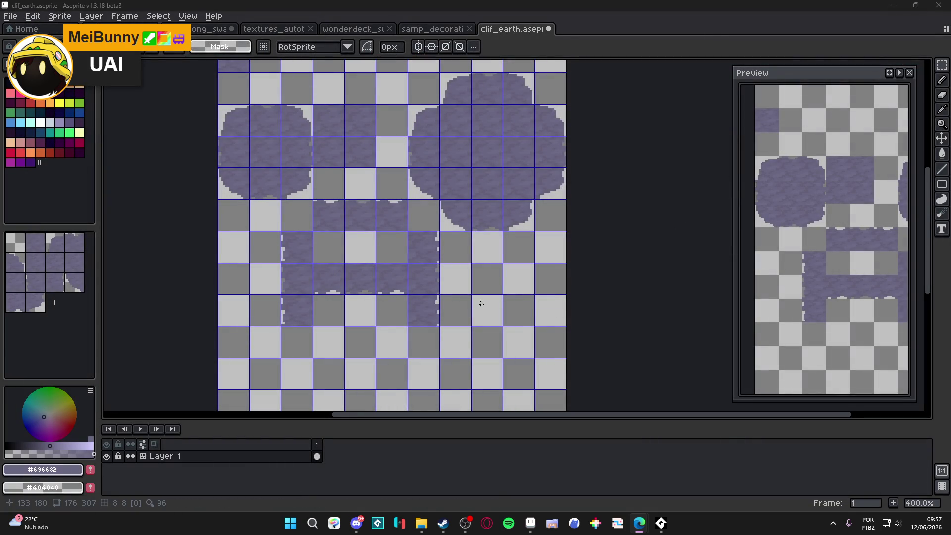
pyautogui.scroll(-1, 482, 303)
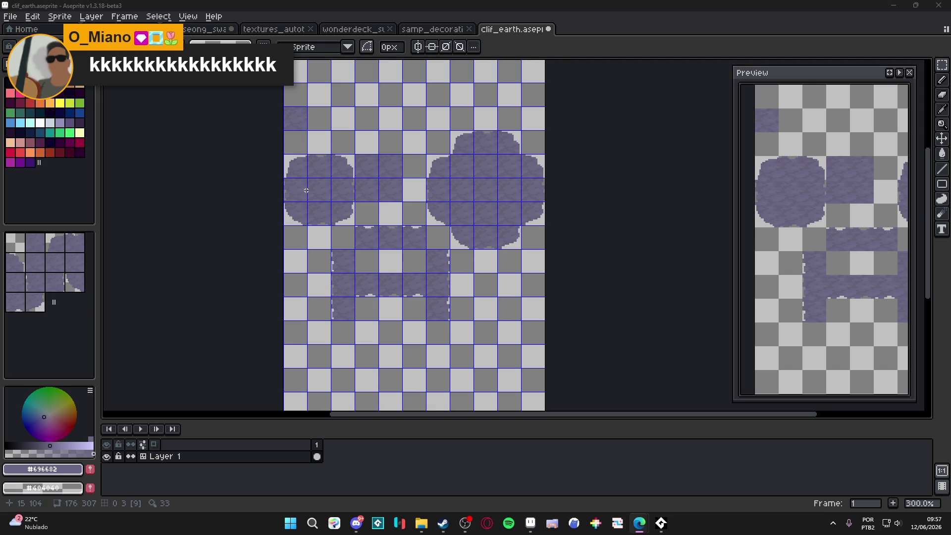
pyautogui.click(461, 191)
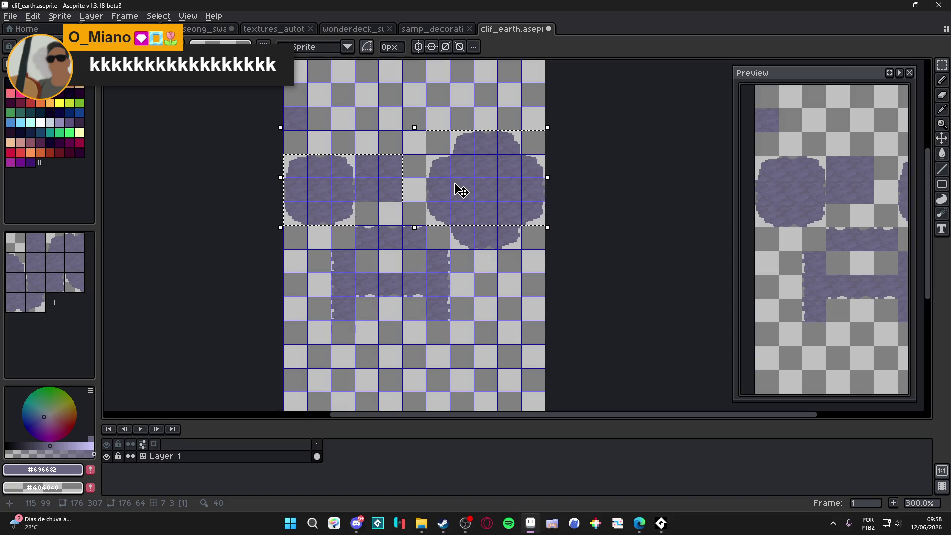
# Clear the tile selection and widen the clif_earth canvas to 482 px on the right.
pyautogui.moveTo(455, 230); pyautogui.dragTo(514, 247)
pyautogui.click(512, 246)
pyautogui.scroll(-3, 468, 228)
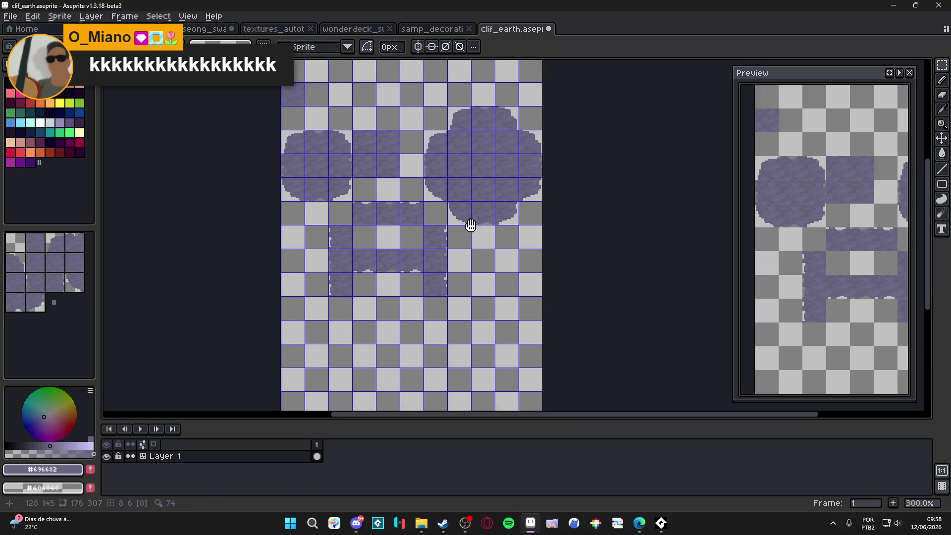
pyautogui.scroll(-1, 384, 229)
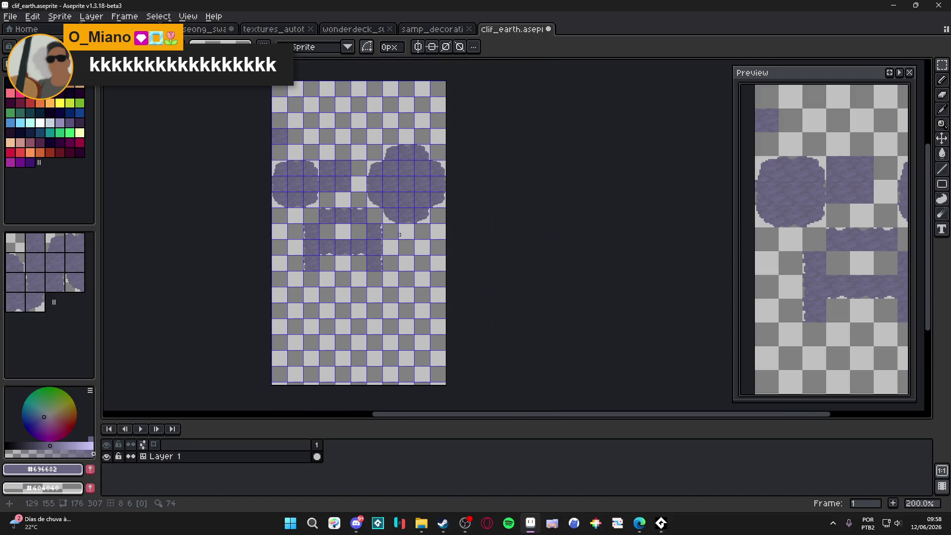
pyautogui.hotkey('ctrl', 'alt', 'c')
pyautogui.moveTo(424, 299); pyautogui.dragTo(728, 303)
pyautogui.click(852, 289)
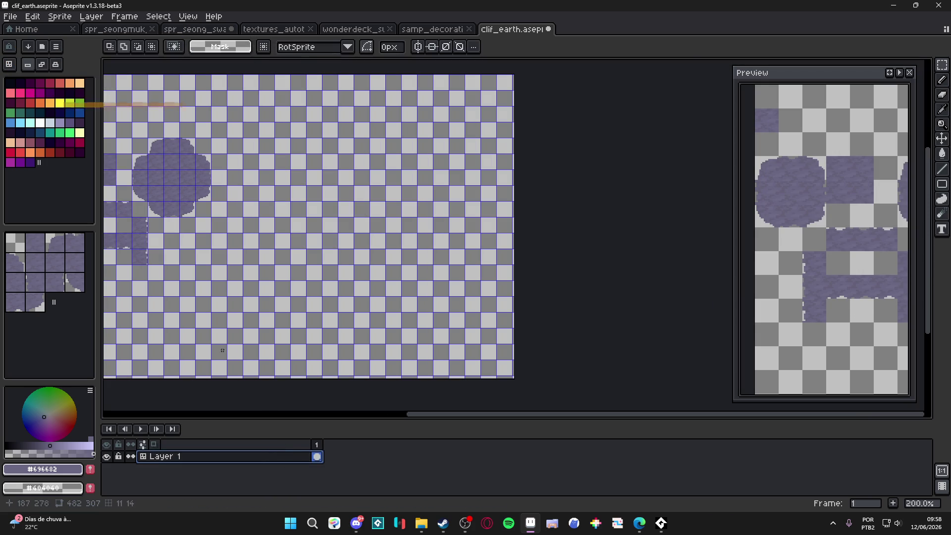
# Move the purple blob tiles right into the new canvas space and deselect.
pyautogui.click(171, 175)
pyautogui.moveTo(171, 176); pyautogui.dragTo(315, 177)
pyautogui.moveTo(283, 120); pyautogui.dragTo(314, 120)
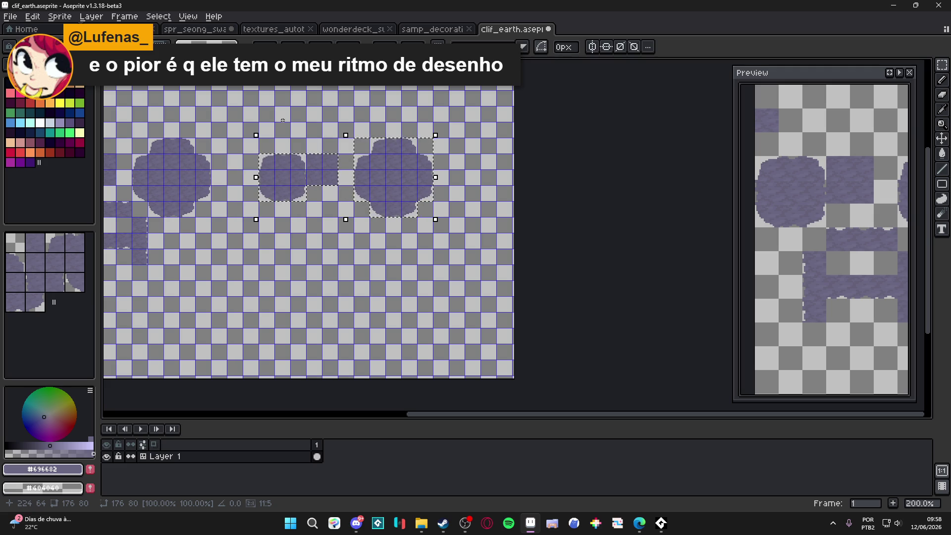
pyautogui.hotkey('ctrl', 'd')
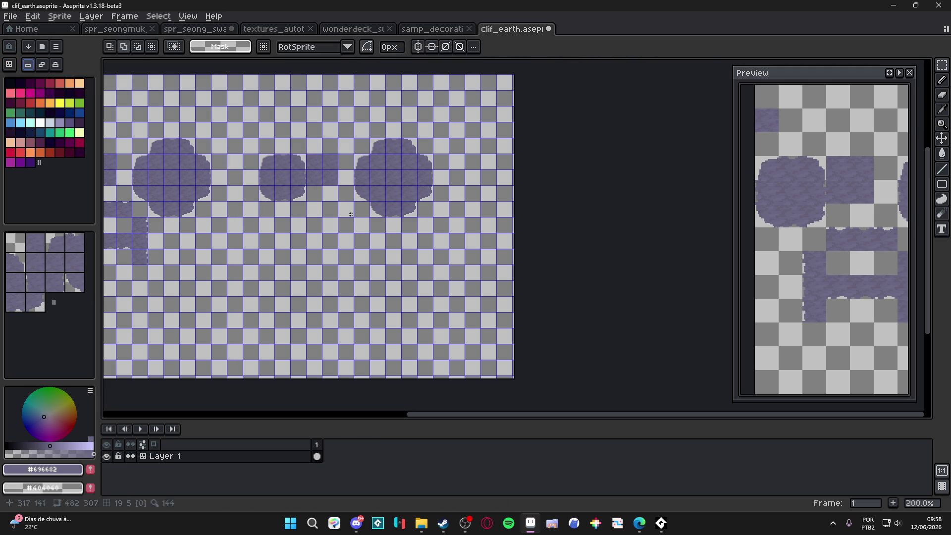
pyautogui.scroll(3, 371, 239)
pyautogui.scroll(-2, 382, 240)
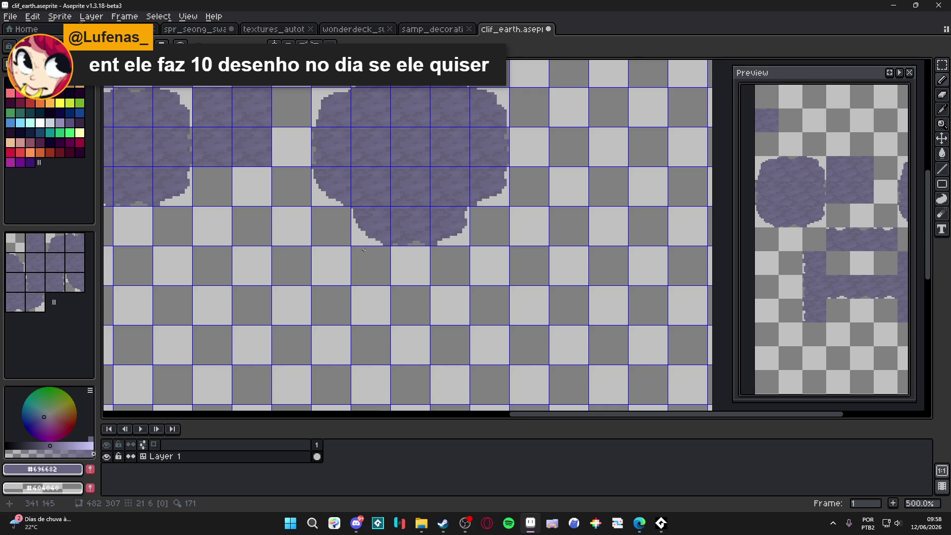
# Zoom in on the big blob's lower edge and pick a lighter purple from the shade bar.
pyautogui.scroll(-1, 363, 250)
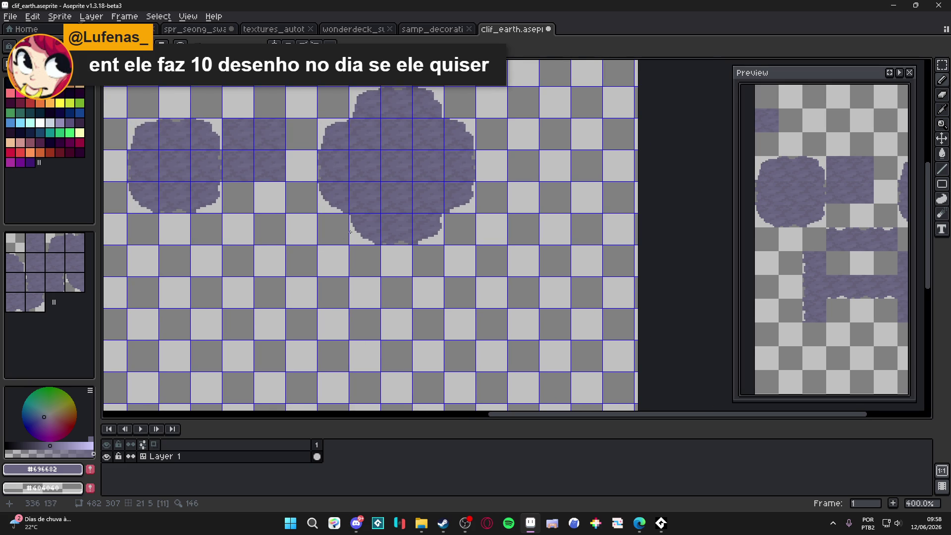
pyautogui.scroll(-1, 366, 226)
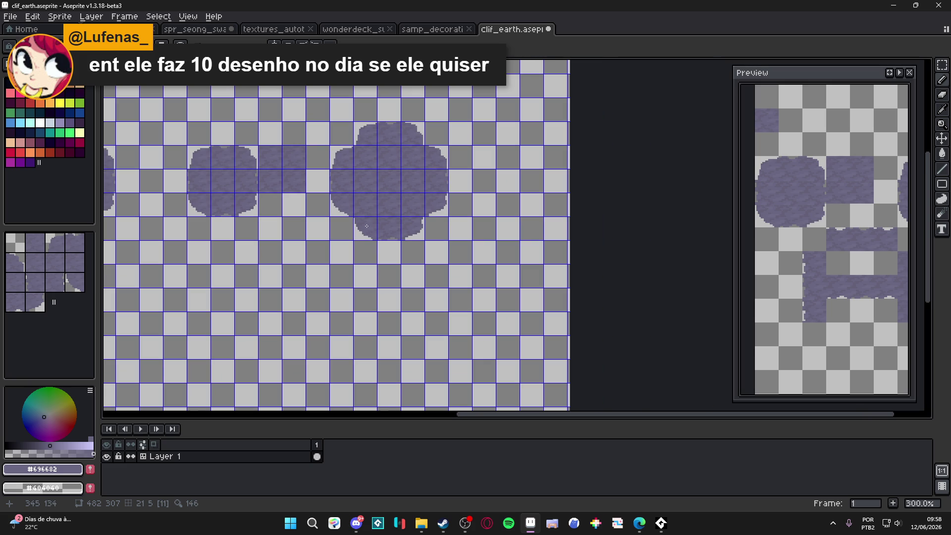
pyautogui.hscroll(-5, 365, 220)
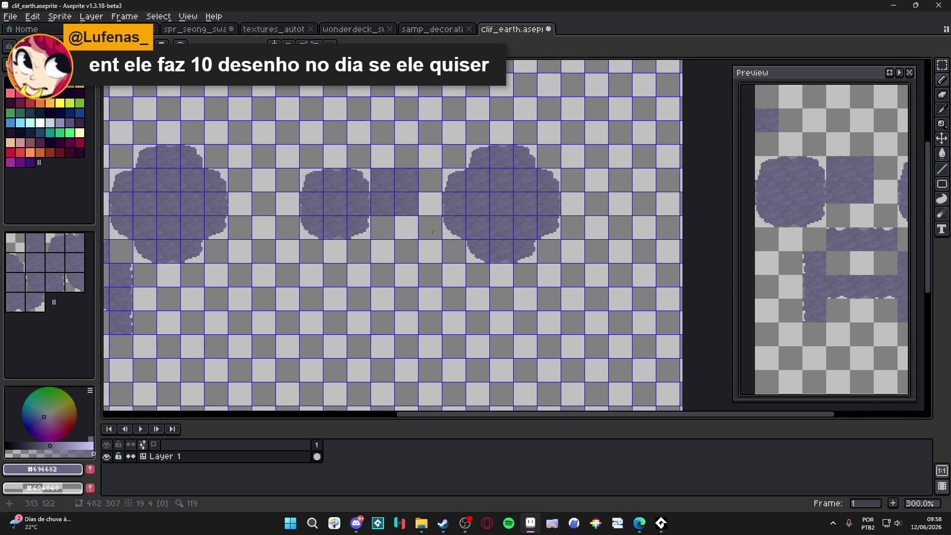
pyautogui.scroll(4, 485, 257)
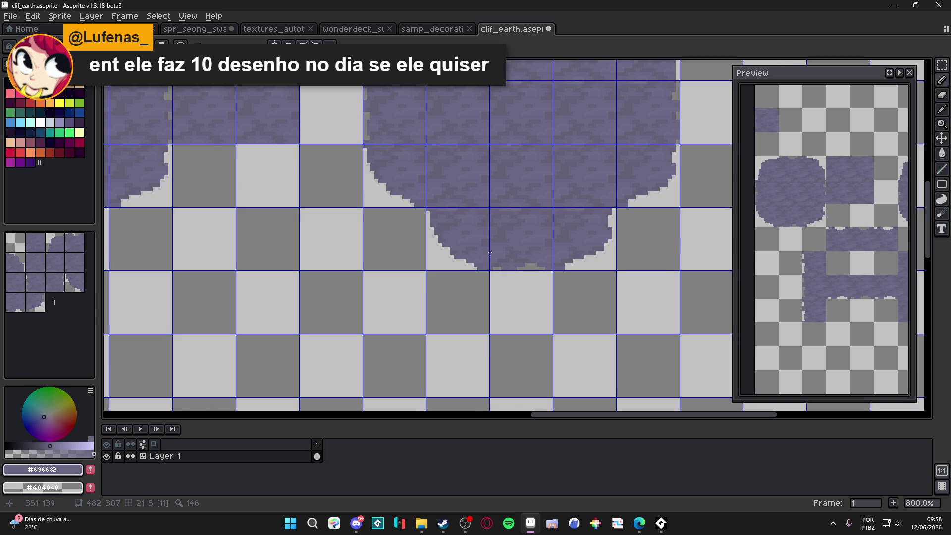
pyautogui.scroll(2, 481, 263)
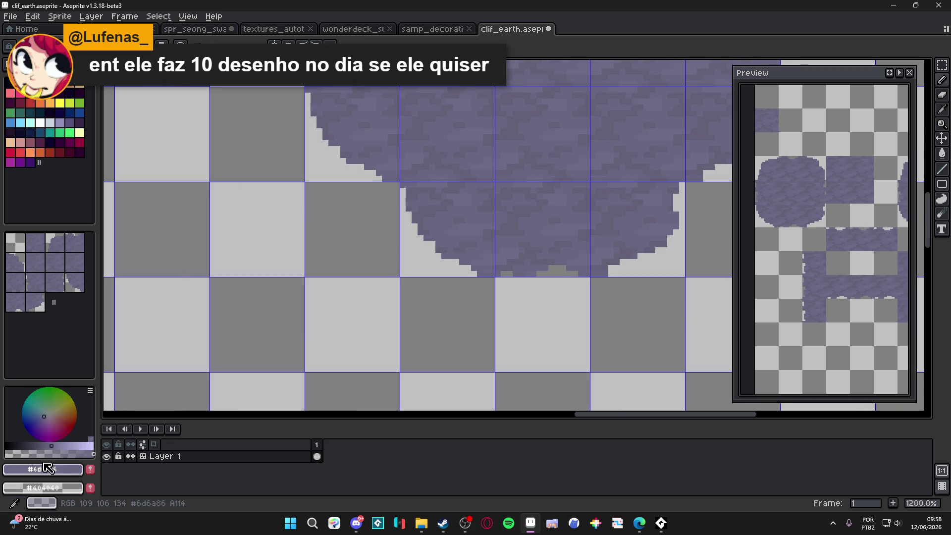
pyautogui.click(66, 446)
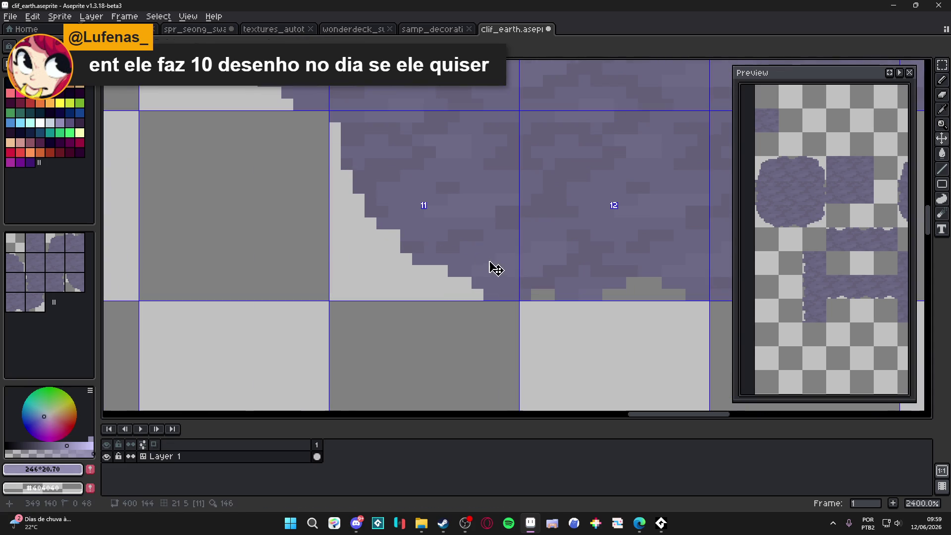
# Pencil light-purple pebbles along the rounded blob's lower-left edge, shrinking the brush to 2 px.
pyautogui.scroll(3, 470, 253)
pyautogui.moveTo(495, 263)
pyautogui.mouseDown()
pyautogui.moveTo(458, 223)
pyautogui.moveTo(489, 223)
pyautogui.moveTo(455, 224)
pyautogui.mouseUp()
pyautogui.click(424, 223)
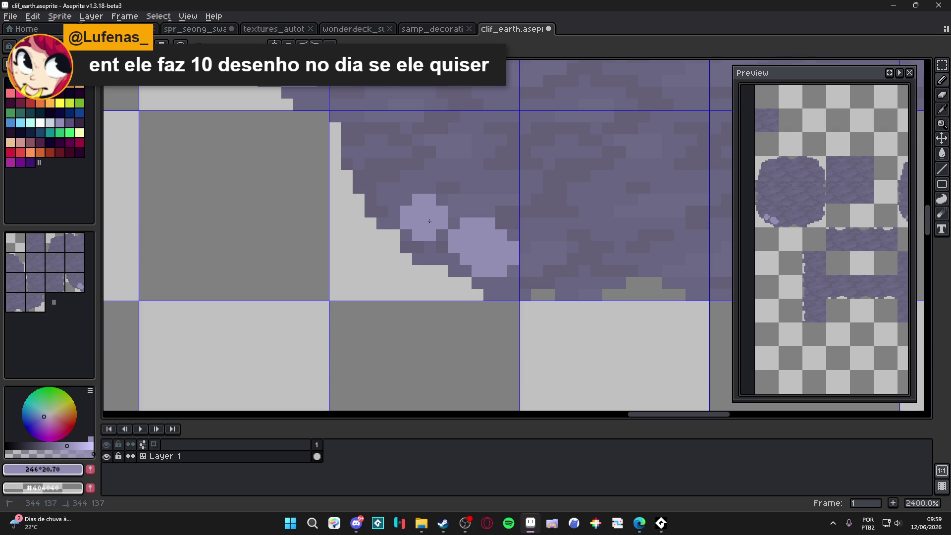
pyautogui.moveTo(431, 200); pyautogui.dragTo(452, 239)
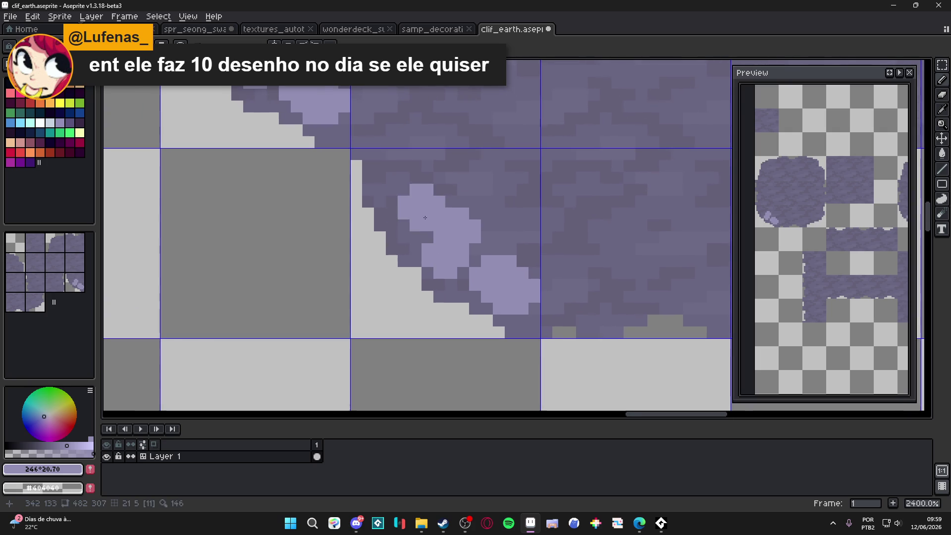
pyautogui.click(417, 211)
pyautogui.moveTo(417, 211)
pyautogui.mouseDown()
pyautogui.moveTo(409, 178)
pyautogui.moveTo(434, 184)
pyautogui.mouseUp()
pyautogui.press('-')
pyautogui.press('-')
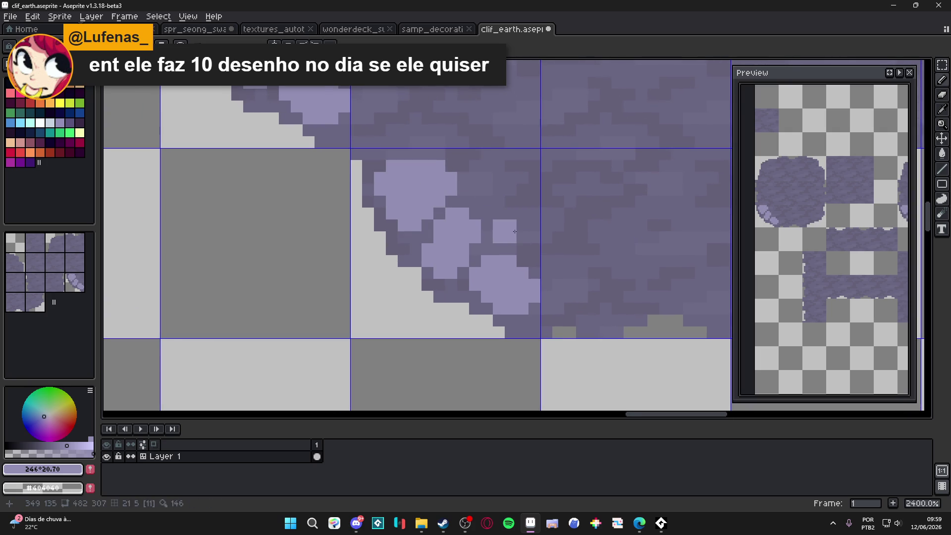
pyautogui.click(505, 237)
pyautogui.click(521, 231)
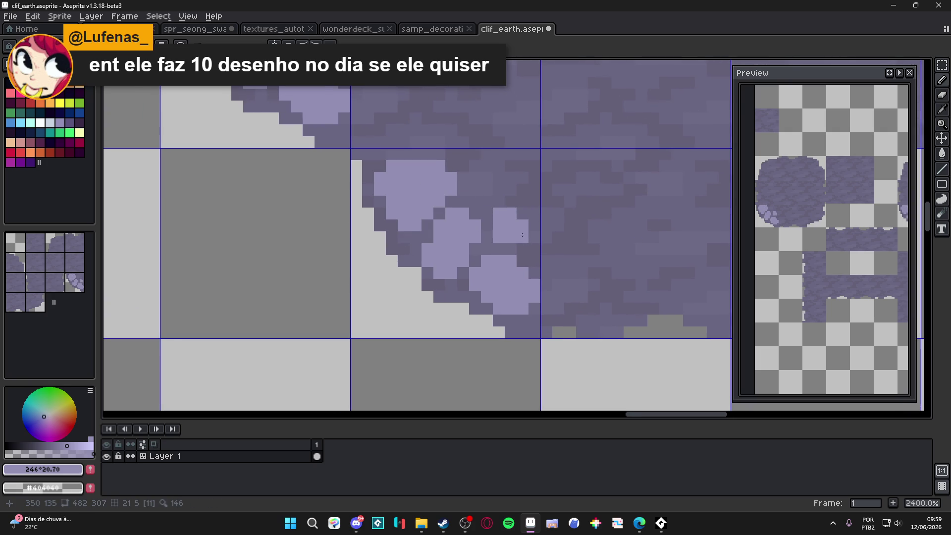
pyautogui.scroll(-3, 436, 238)
pyautogui.moveTo(428, 226)
pyautogui.mouseDown()
pyautogui.moveTo(448, 246)
pyautogui.moveTo(432, 246)
pyautogui.mouseUp()
pyautogui.scroll(-4, 414, 189)
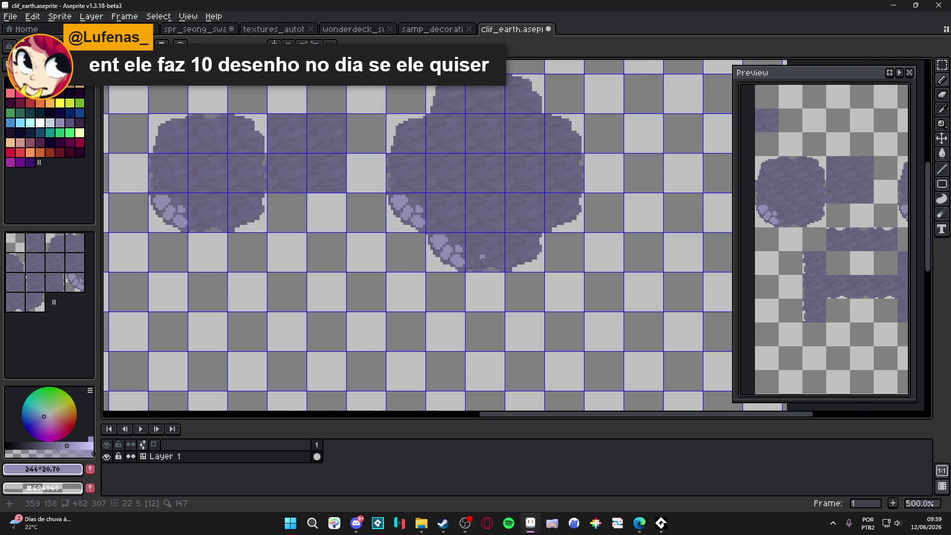
pyautogui.scroll(5, 414, 189)
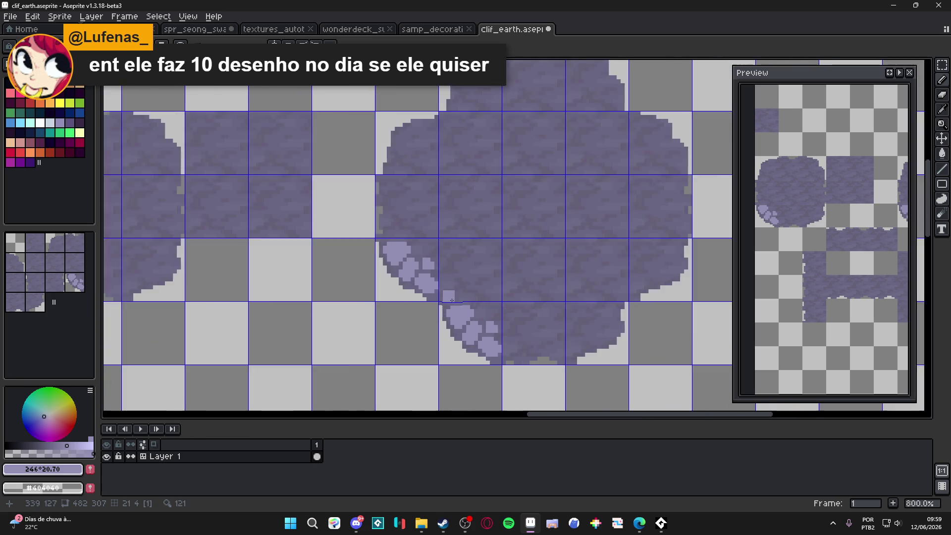
pyautogui.press('+')
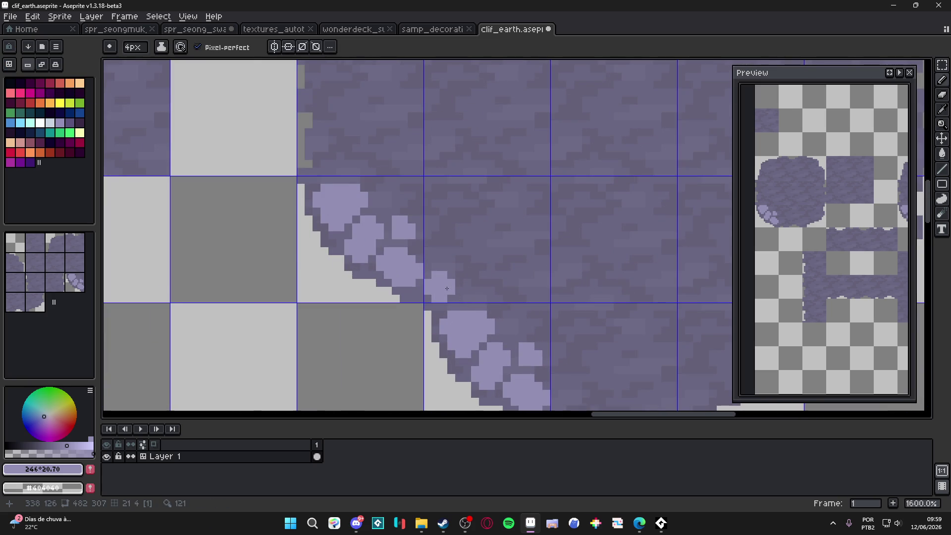
pyautogui.click(446, 287)
pyautogui.hotkey('ctrl', 'z')
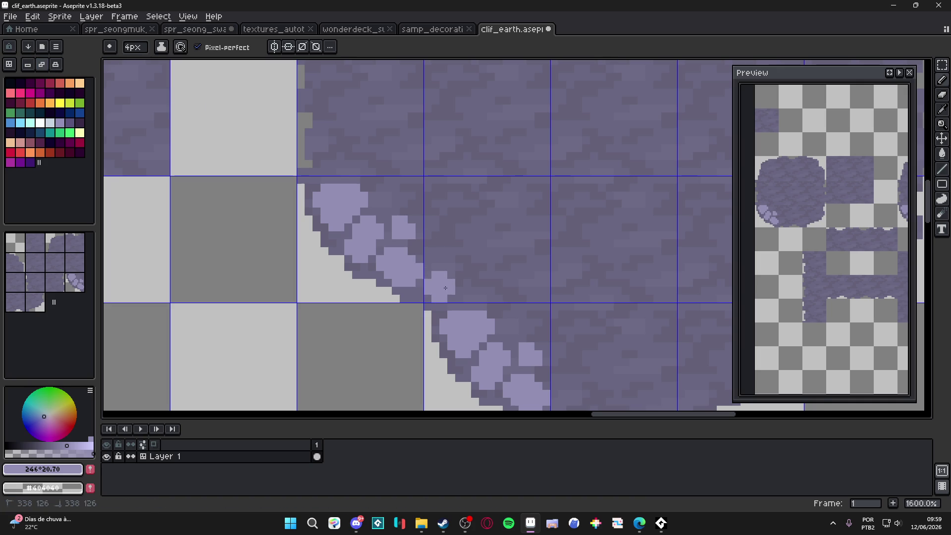
# Try stretching a pebble into a taller oval, undo it, and add a small light dab on the cliff edge.
pyautogui.scroll(-3, 444, 260)
pyautogui.scroll(-1, 433, 230)
pyautogui.scroll(1, 404, 223)
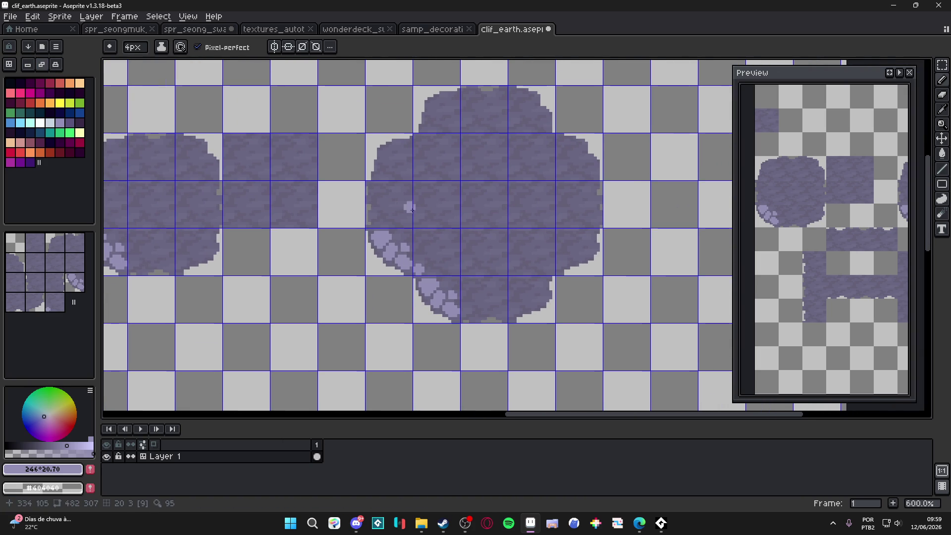
pyautogui.scroll(-1, 425, 223)
pyautogui.scroll(-1, 430, 238)
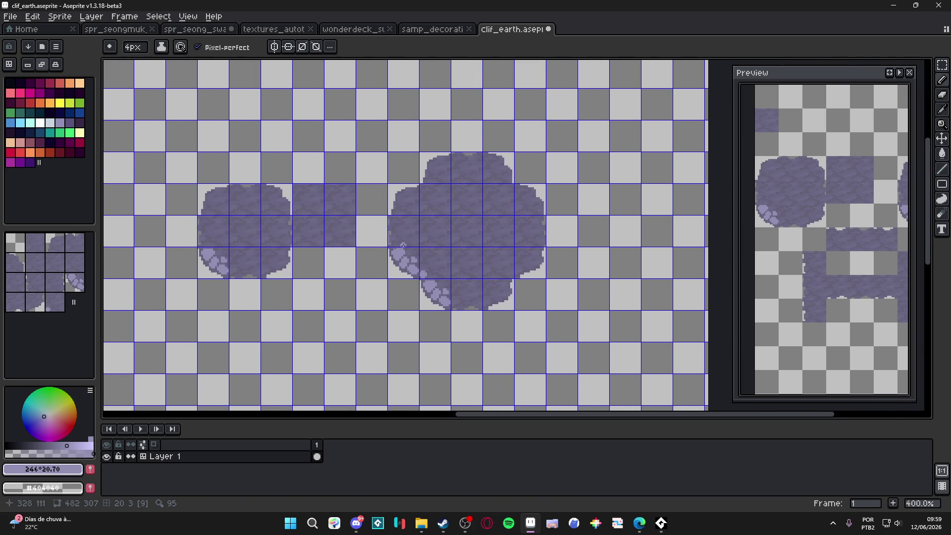
pyautogui.scroll(-3, 402, 245)
pyautogui.scroll(4, 417, 275)
pyautogui.scroll(-2, 419, 278)
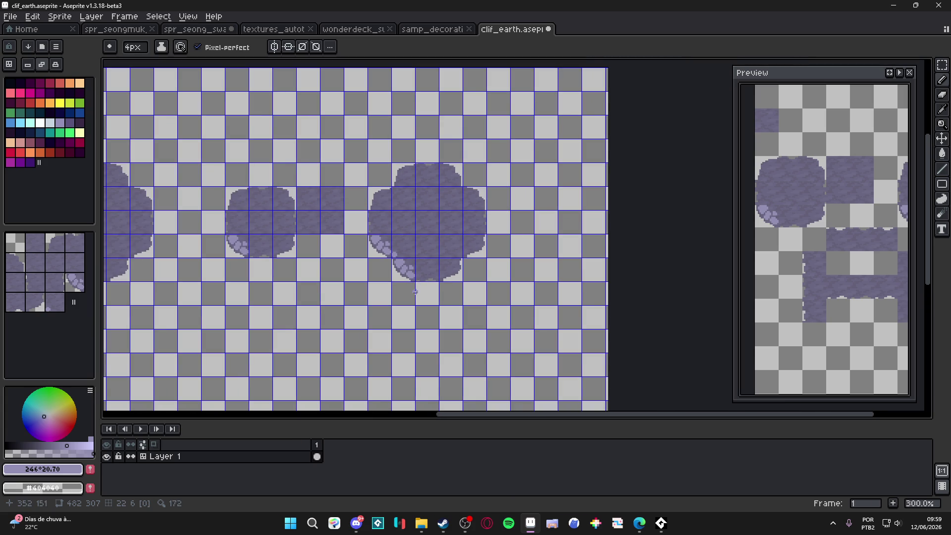
pyautogui.scroll(4, 415, 281)
pyautogui.scroll(-2, 416, 335)
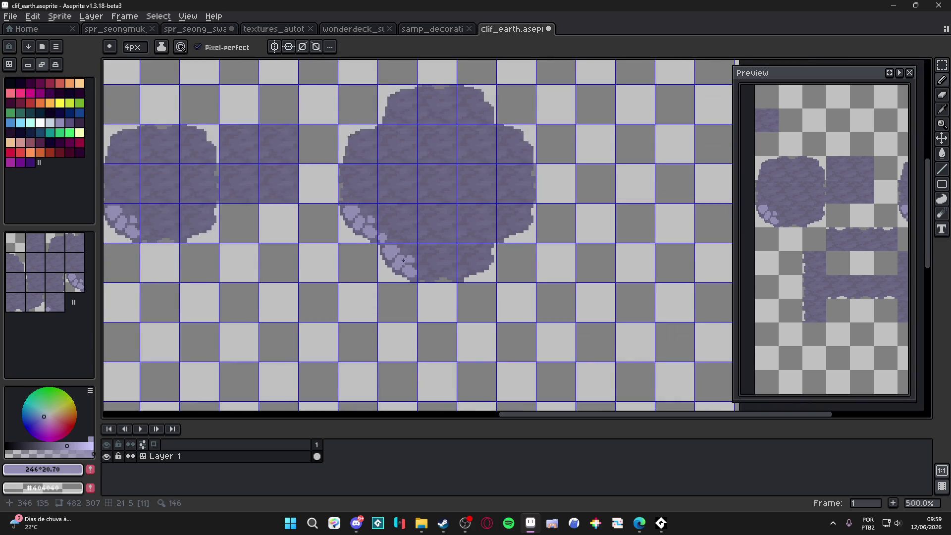
pyautogui.scroll(-1, 415, 335)
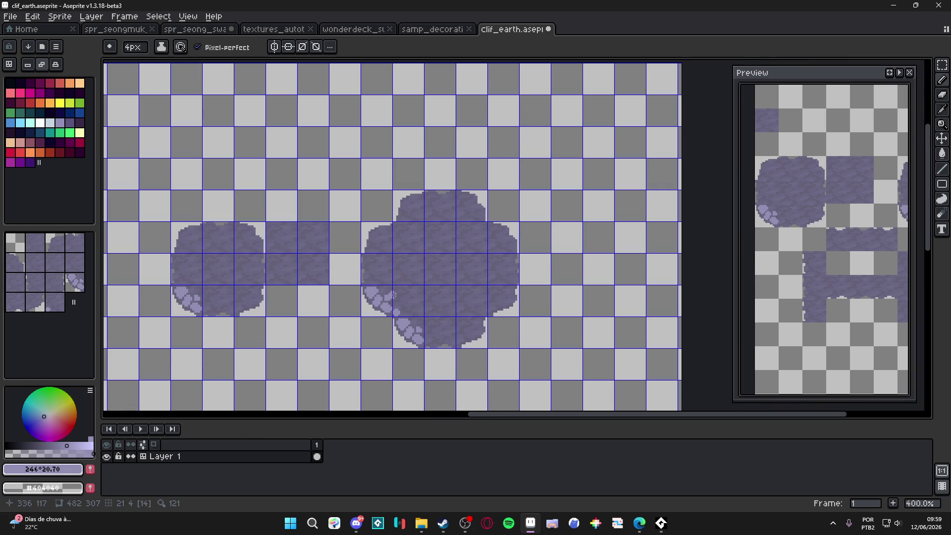
pyautogui.scroll(5, 372, 307)
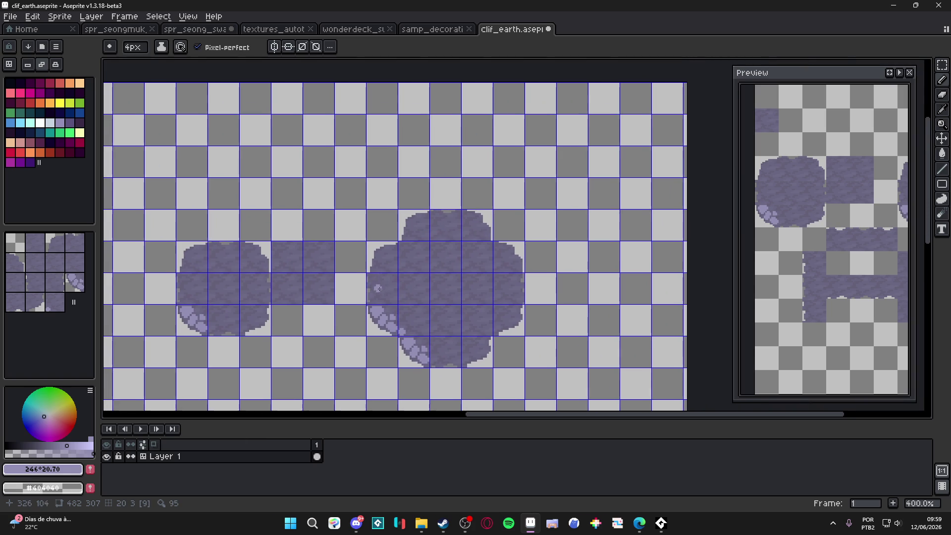
pyautogui.moveTo(372, 304)
pyautogui.mouseDown()
pyautogui.moveTo(365, 253)
pyautogui.moveTo(365, 260)
pyautogui.mouseUp()
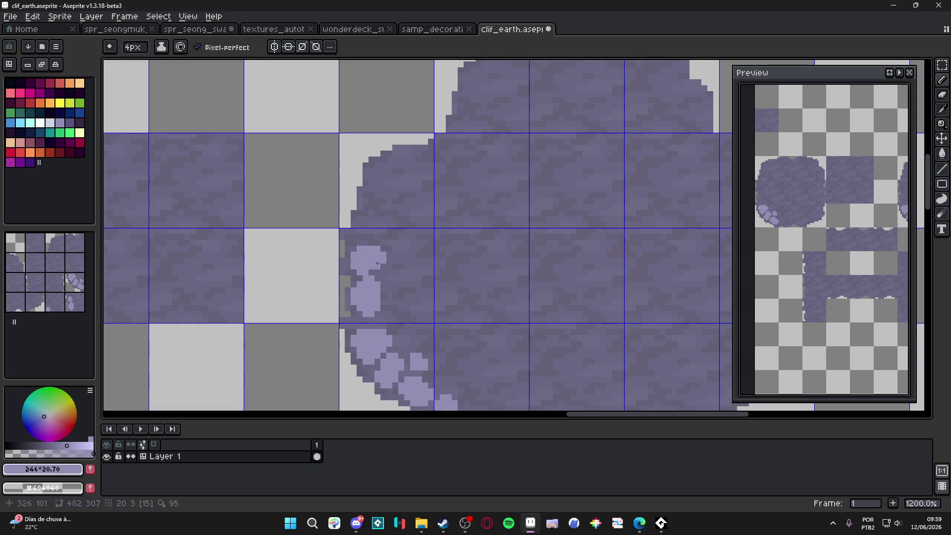
pyautogui.hotkey('ctrl', 'z')
pyautogui.hotkey('ctrl', 'z')
pyautogui.scroll(-4, 367, 256)
pyautogui.click(393, 282)
pyautogui.scroll(-3, 407, 310)
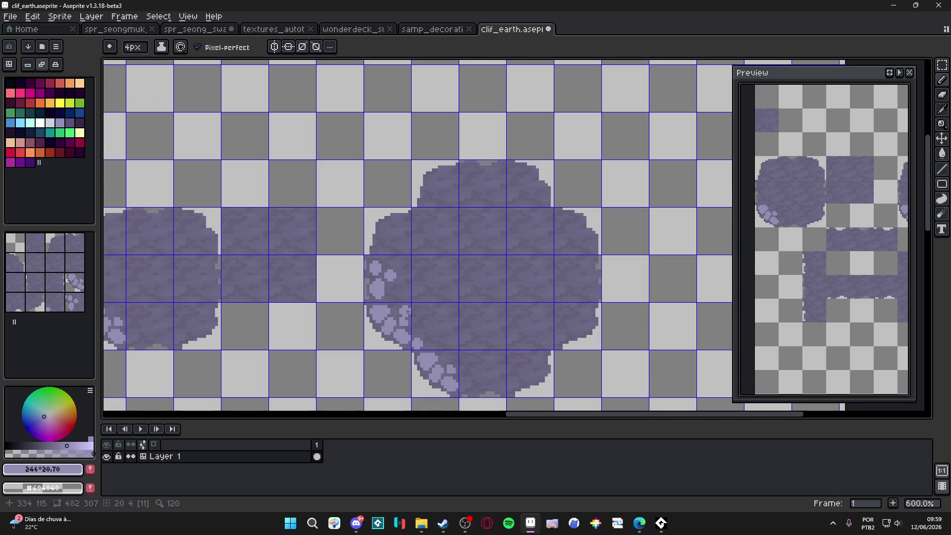
# Paint a cluster of light pebble dots along the left cliff edge.
pyautogui.moveTo(333, 288); pyautogui.dragTo(399, 258)
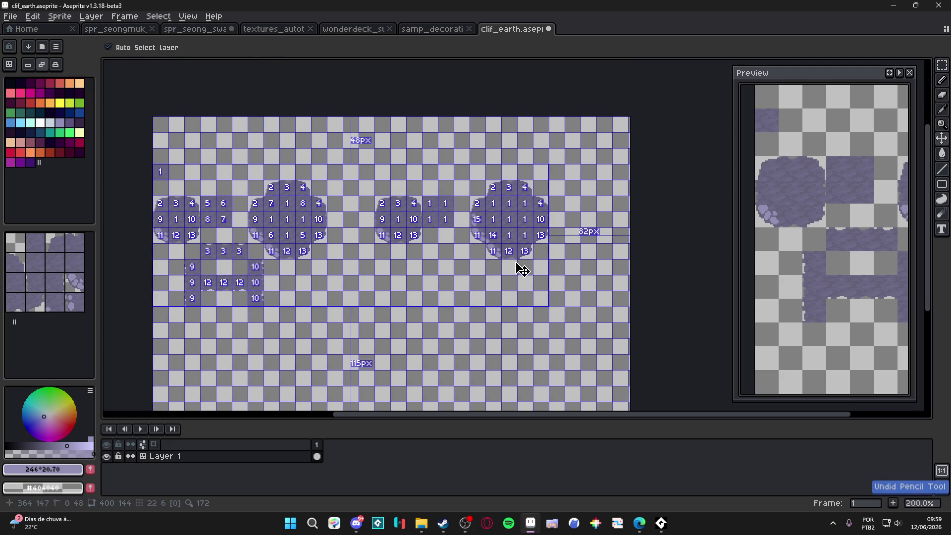
pyautogui.moveTo(496, 222); pyautogui.dragTo(435, 269)
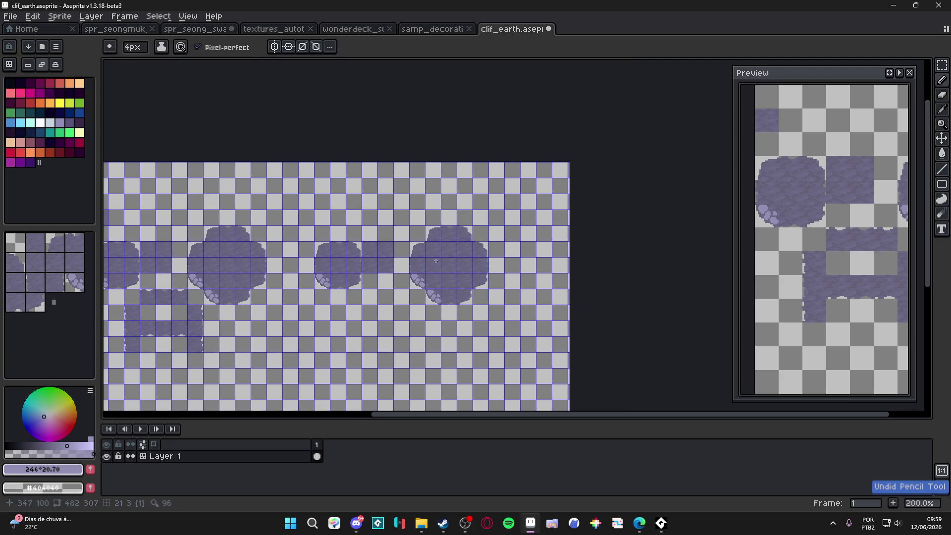
pyautogui.scroll(3, 435, 268)
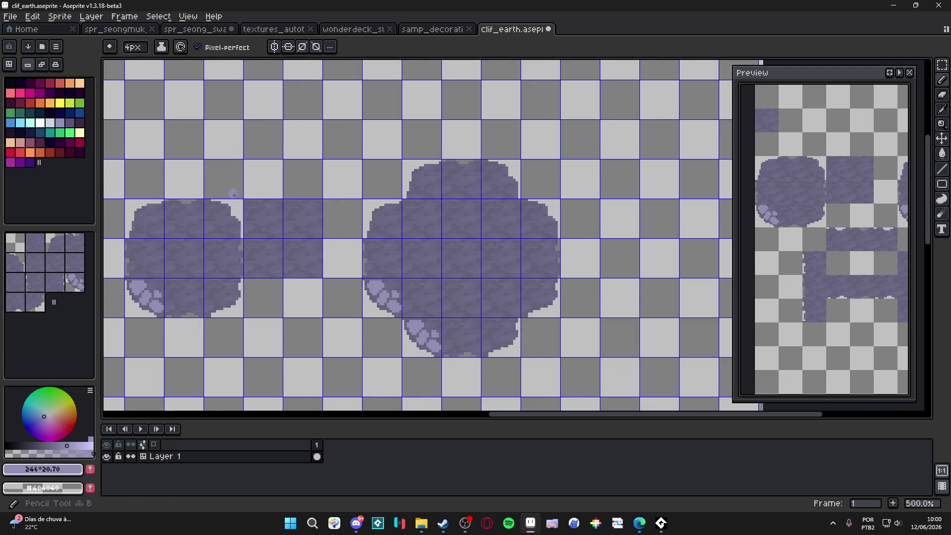
pyautogui.scroll(2, 382, 240)
pyautogui.click(366, 275)
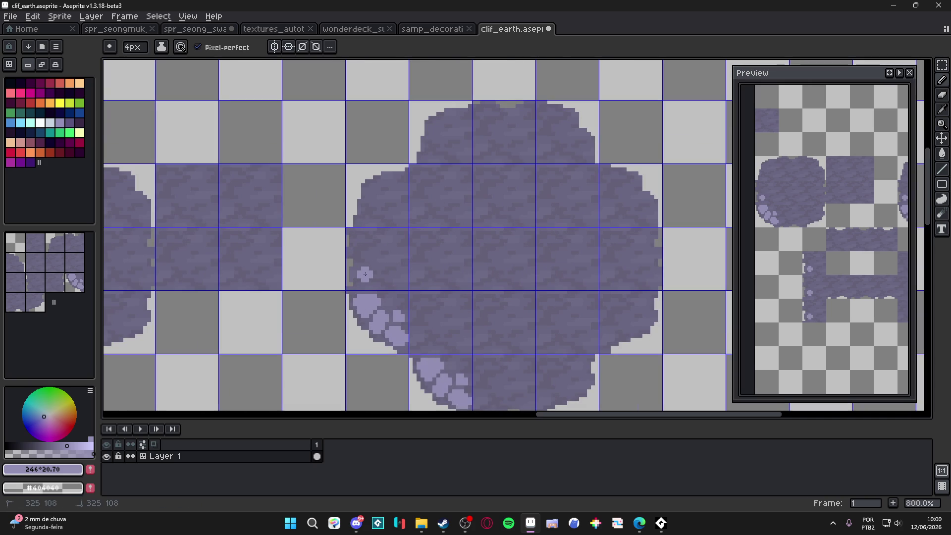
pyautogui.click(357, 254)
pyautogui.click(358, 242)
pyautogui.click(373, 250)
pyautogui.click(376, 253)
pyautogui.moveTo(365, 279); pyautogui.dragTo(365, 284)
pyautogui.scroll(-4, 378, 240)
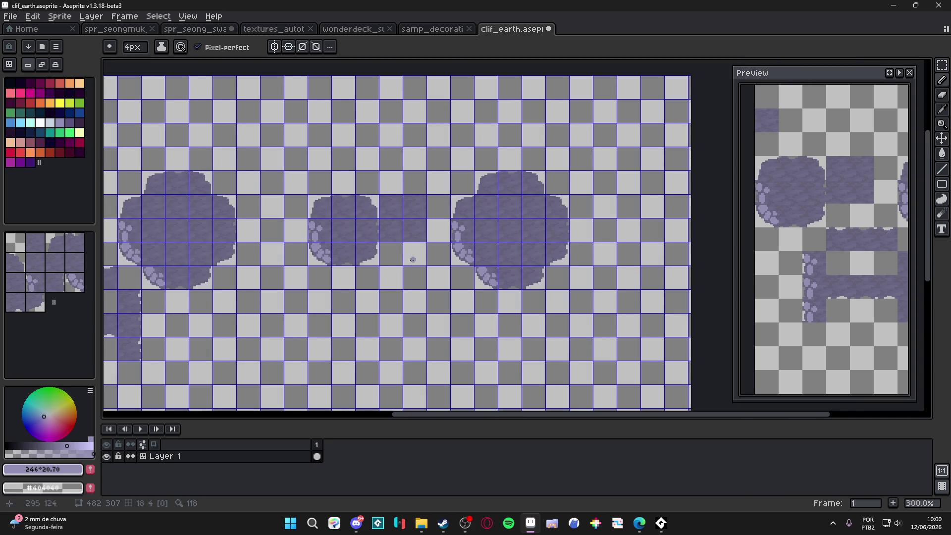
# Capture a pebble as a custom brush and stamp pebbles along the column tile's left edge.
pyautogui.moveTo(377, 239); pyautogui.dragTo(494, 212)
pyautogui.scroll(2, 261, 272)
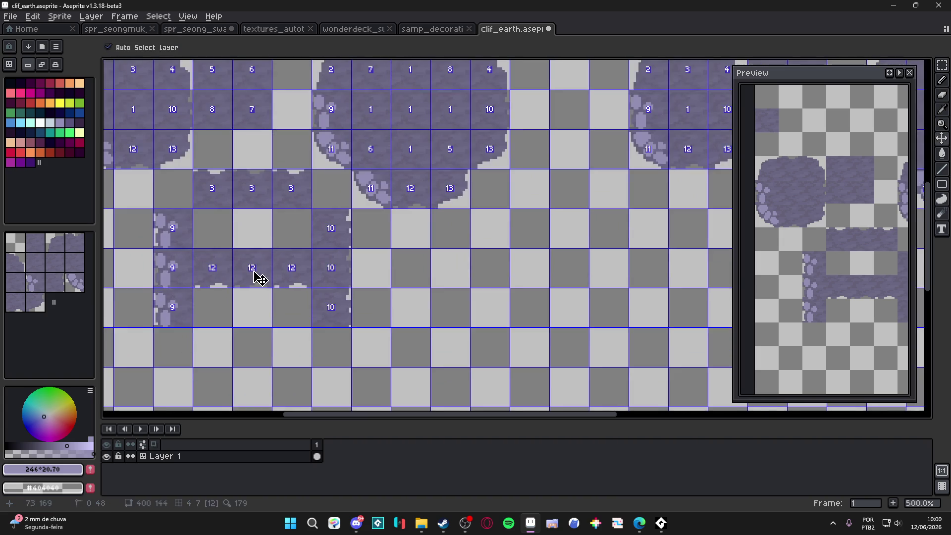
pyautogui.scroll(2, 199, 292)
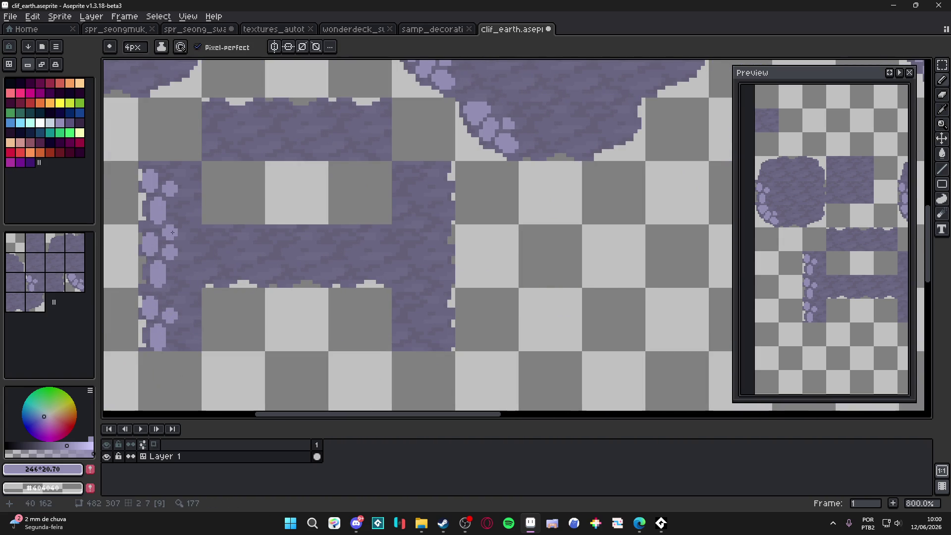
pyautogui.scroll(-2, 186, 262)
pyautogui.hotkey('ctrl', 'z')
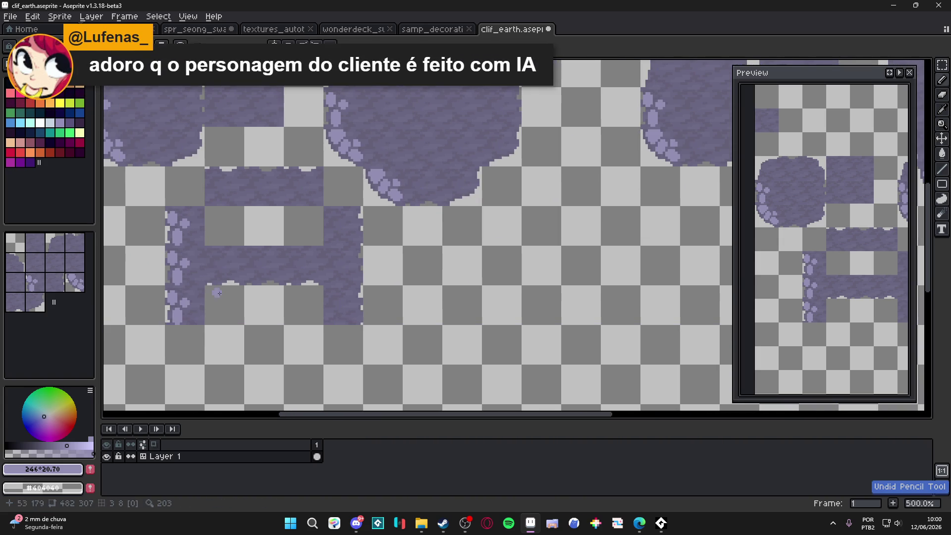
pyautogui.scroll(2, 192, 281)
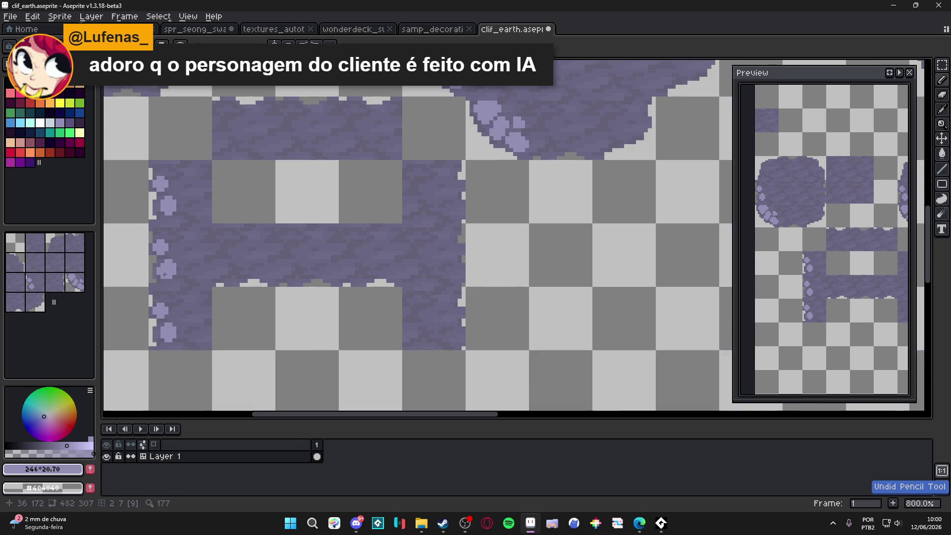
pyautogui.scroll(3, 216, 301)
pyautogui.moveTo(216, 301); pyautogui.dragTo(172, 282)
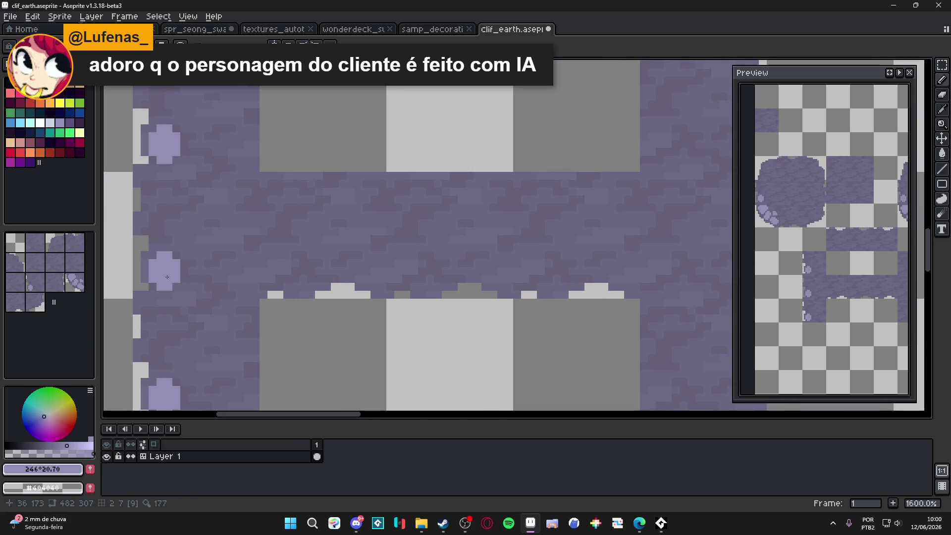
pyautogui.click(167, 228)
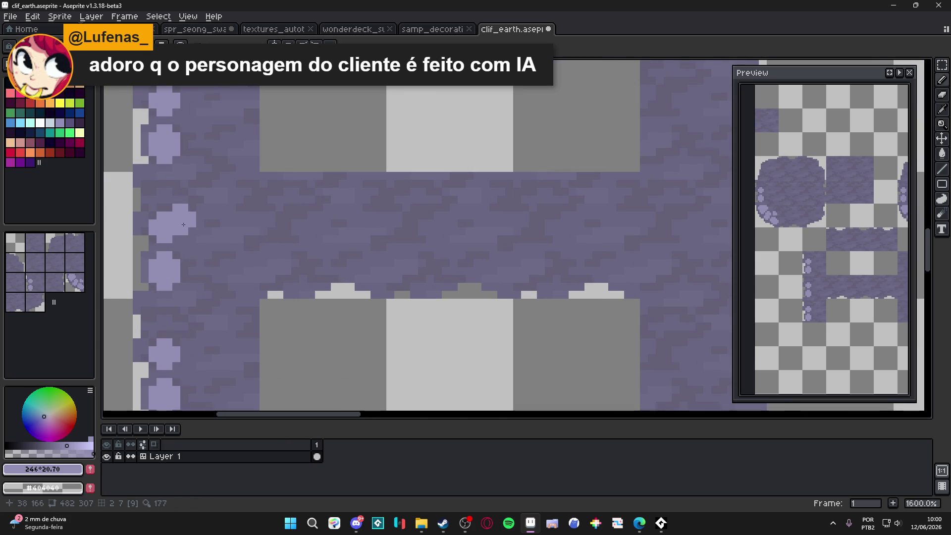
pyautogui.click(176, 217)
pyautogui.click(157, 187)
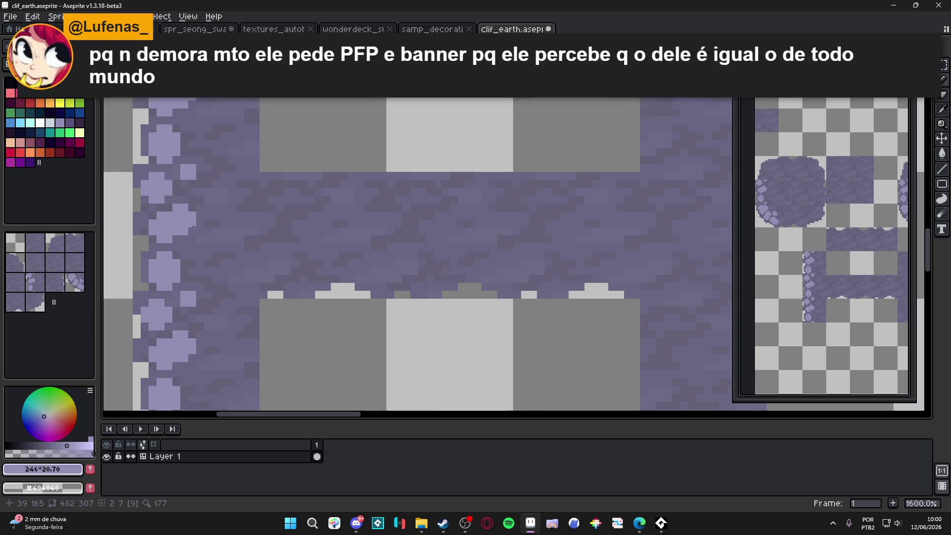
# Stamp pebbles down the vertical column tile's right edge.
pyautogui.scroll(-3, 229, 275)
pyautogui.hscroll(2, 229, 274)
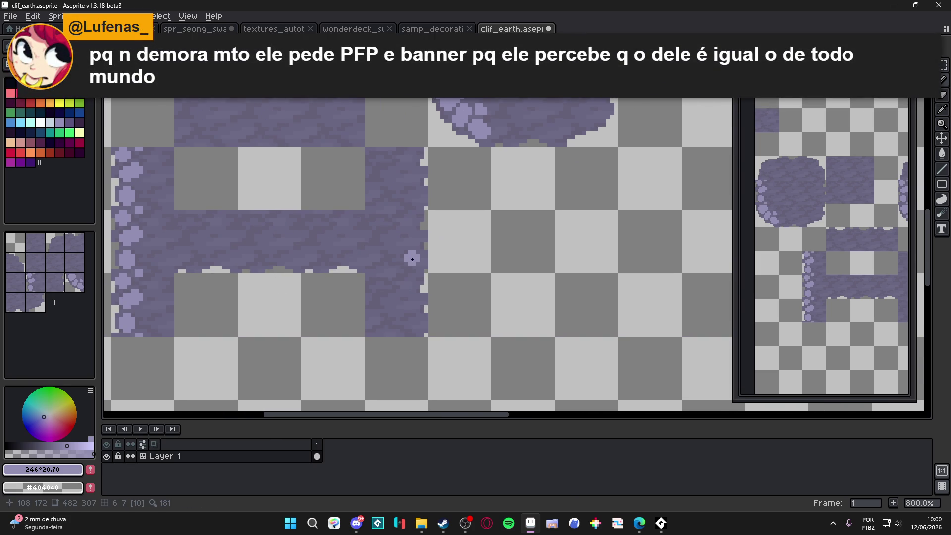
pyautogui.scroll(3, 411, 243)
pyautogui.click(420, 264)
pyautogui.click(419, 242)
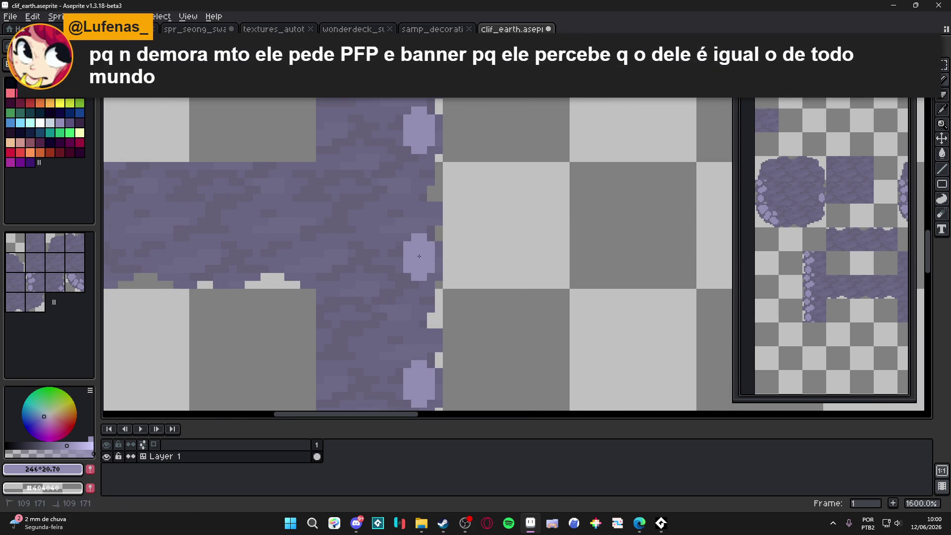
pyautogui.click(398, 300)
pyautogui.click(397, 310)
pyautogui.click(409, 308)
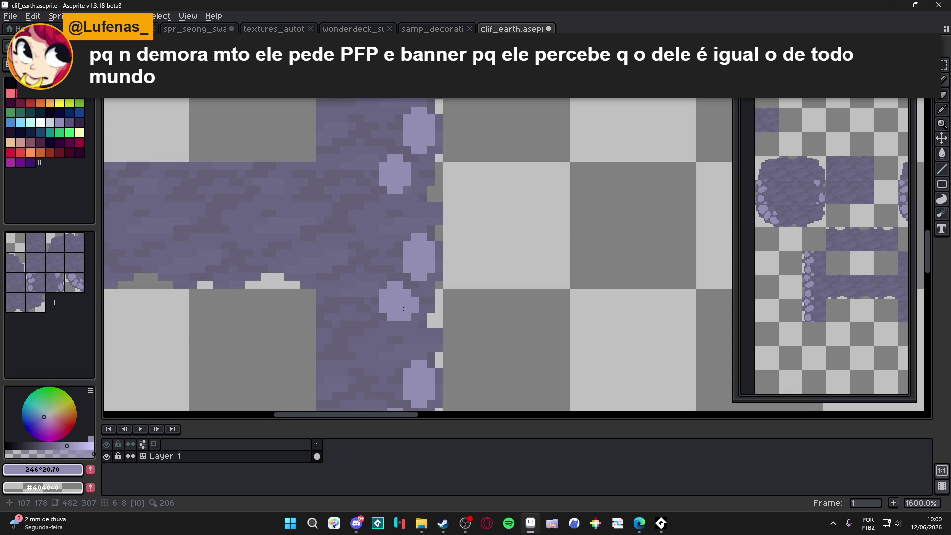
pyautogui.scroll(-3, 403, 310)
pyautogui.scroll(-2, 397, 310)
pyautogui.hscroll(1, 368, 298)
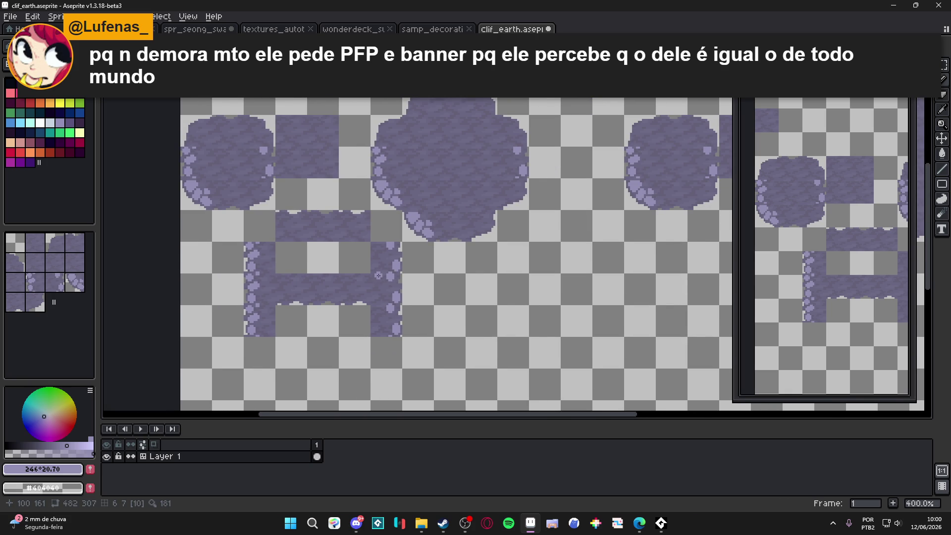
pyautogui.moveTo(378, 275); pyautogui.dragTo(381, 276)
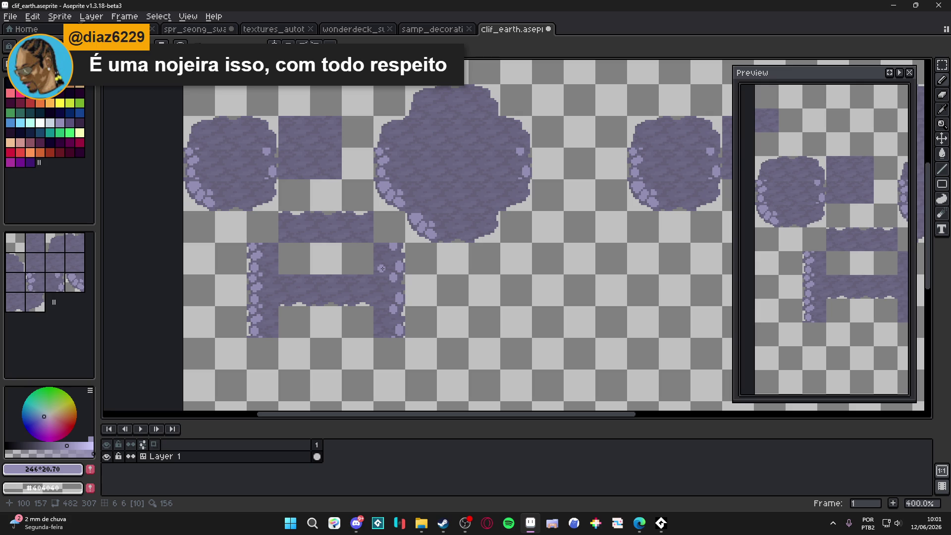
# Stamp pebbles along the rounded tile's lower and right edges, undoing and restoring one stamp.
pyautogui.scroll(5, 414, 248)
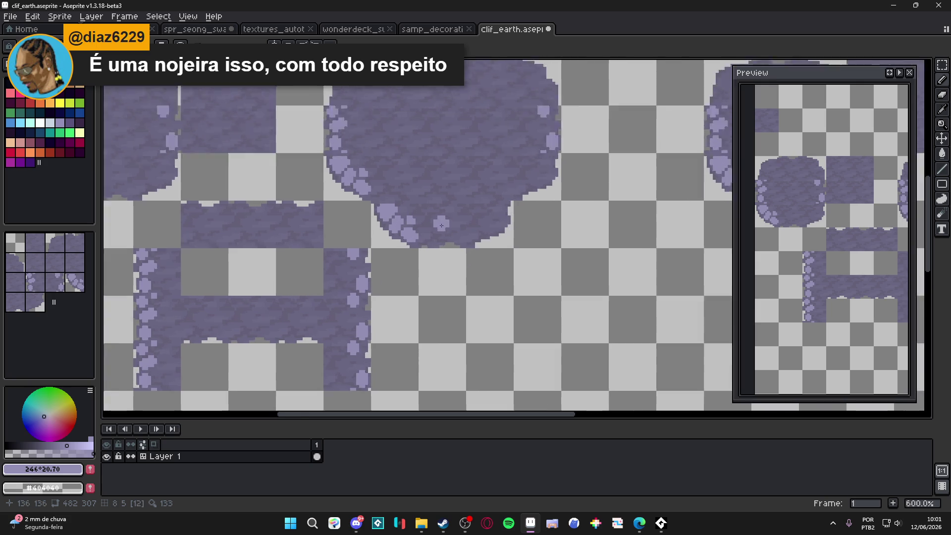
pyautogui.moveTo(414, 248); pyautogui.dragTo(432, 255)
pyautogui.click(409, 231)
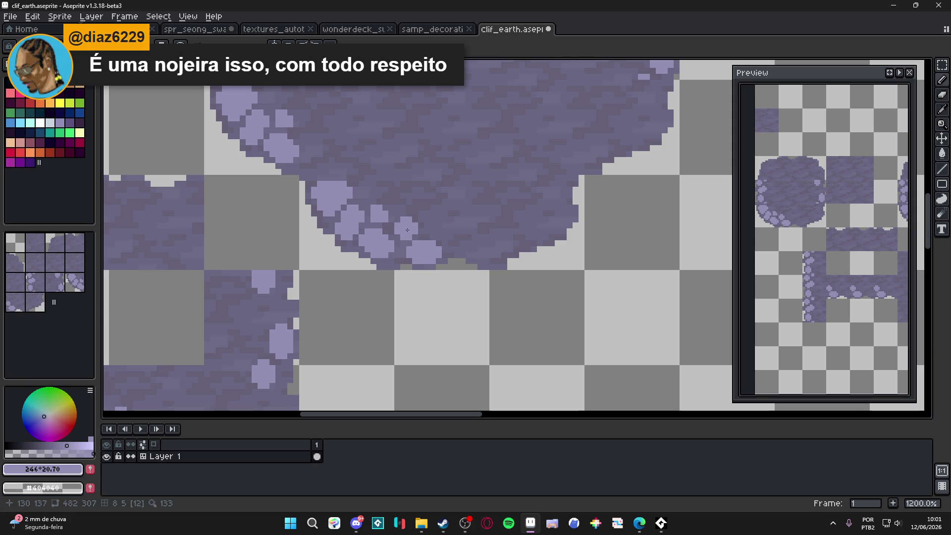
pyautogui.click(465, 243)
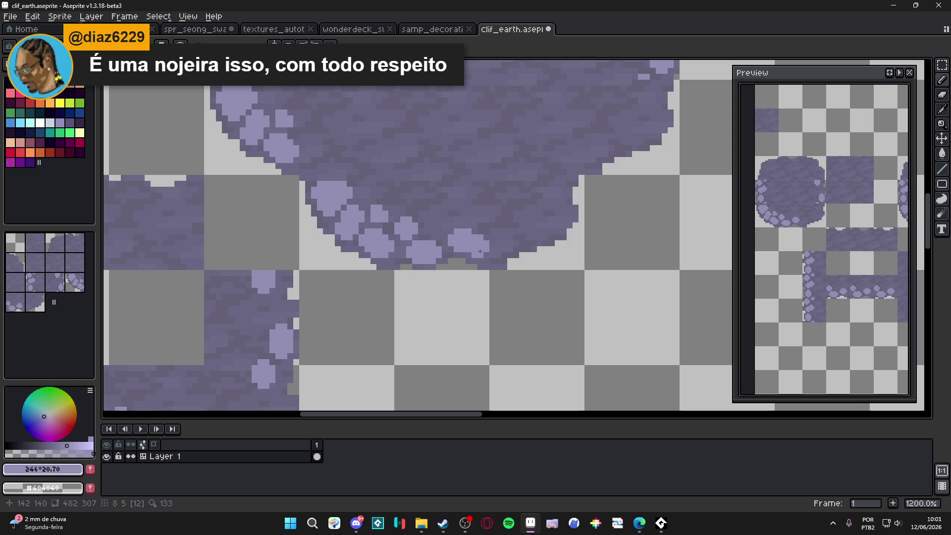
pyautogui.click(603, 144)
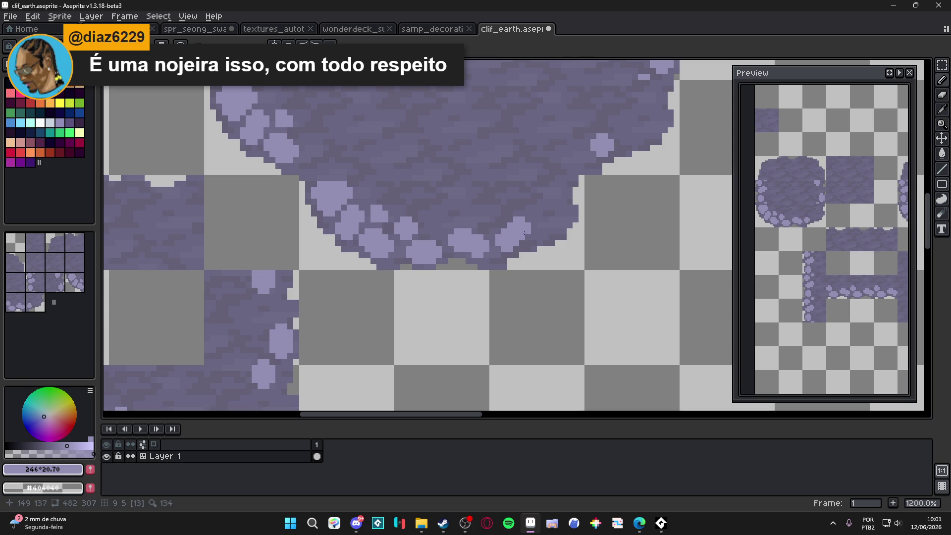
pyautogui.click(618, 139)
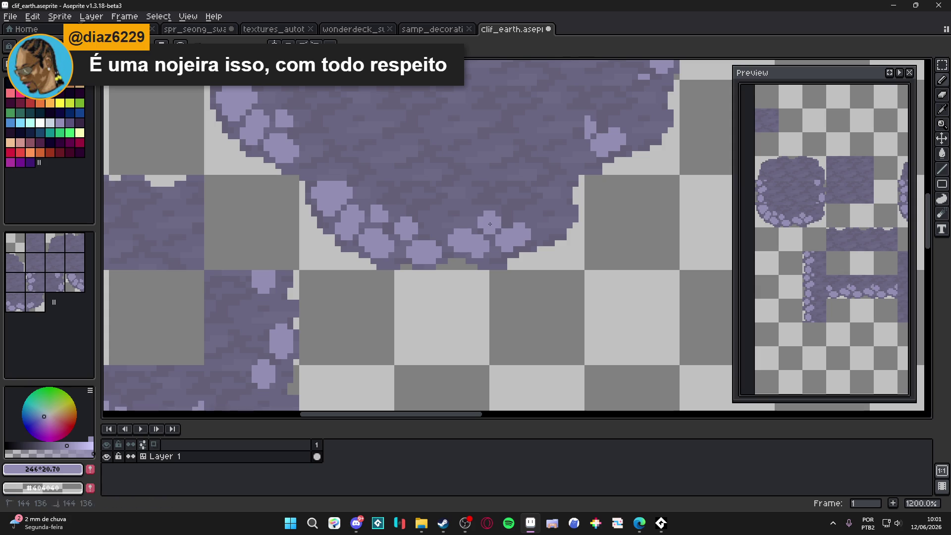
pyautogui.hotkey('ctrl', 'z')
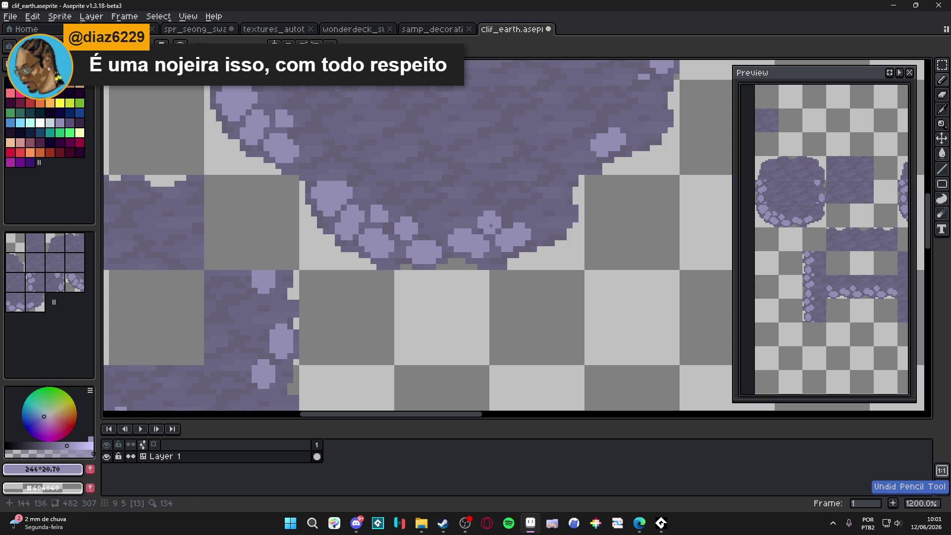
pyautogui.hotkey('ctrl', 'z')
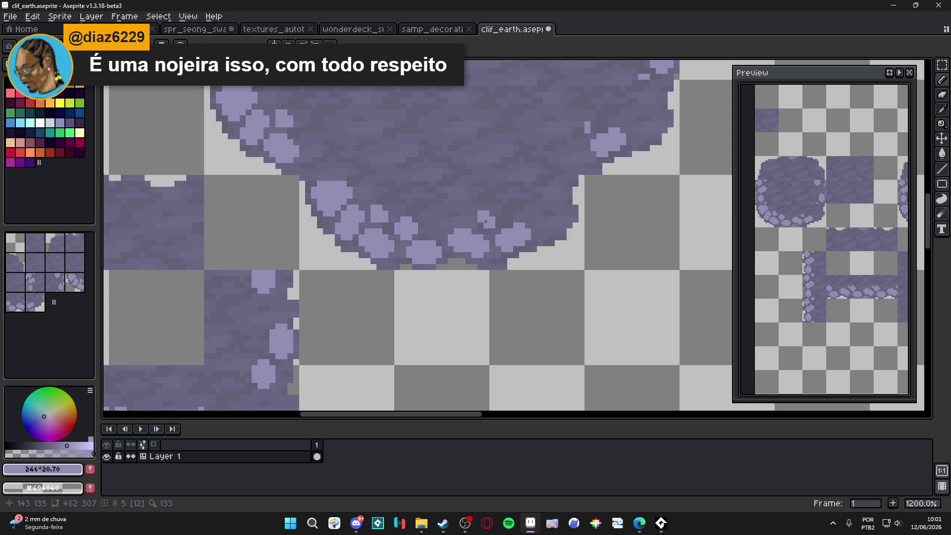
# Fill out the blob's lower-right border with more rounded light pebbles, undoing a stray stroke.
pyautogui.scroll(-3, 458, 246)
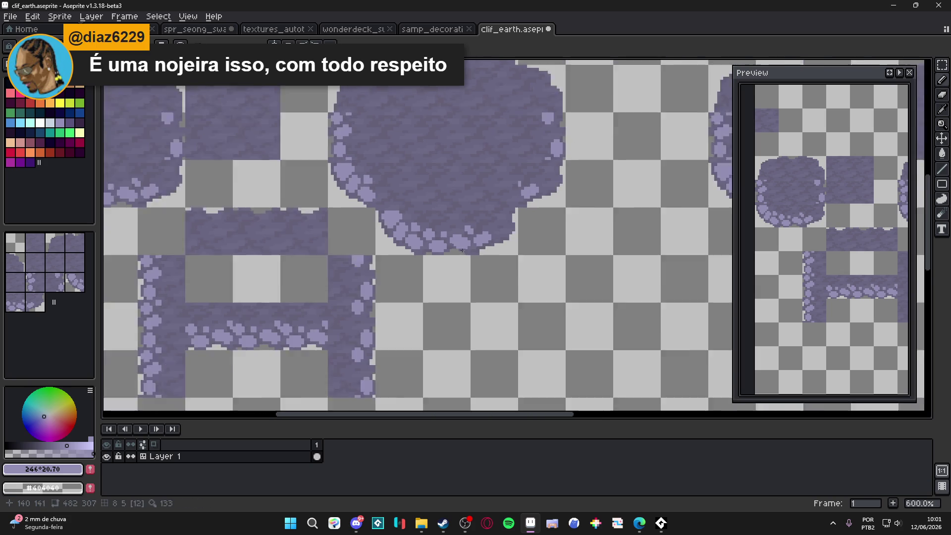
pyautogui.scroll(-1, 459, 247)
pyautogui.scroll(5, 458, 266)
pyautogui.click(444, 252)
pyautogui.click(575, 131)
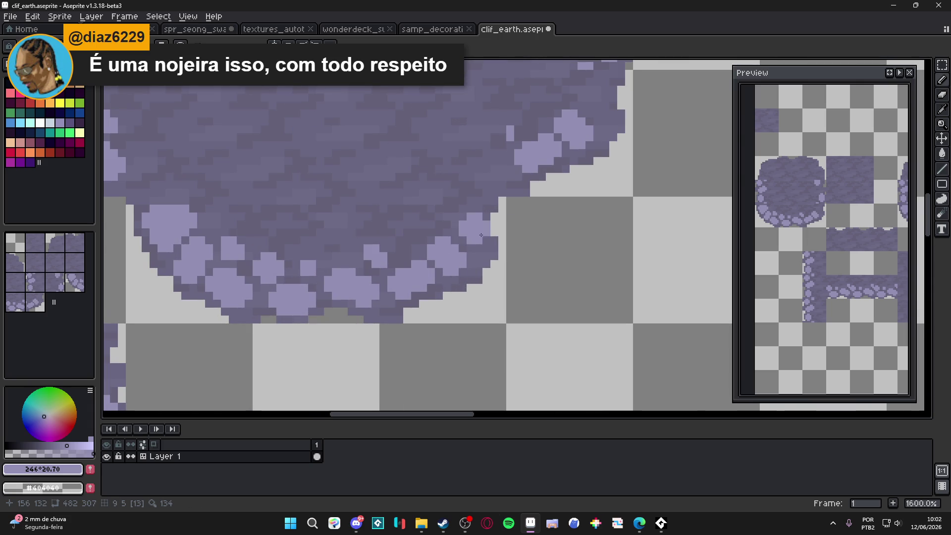
pyautogui.hotkey('ctrl', 'z')
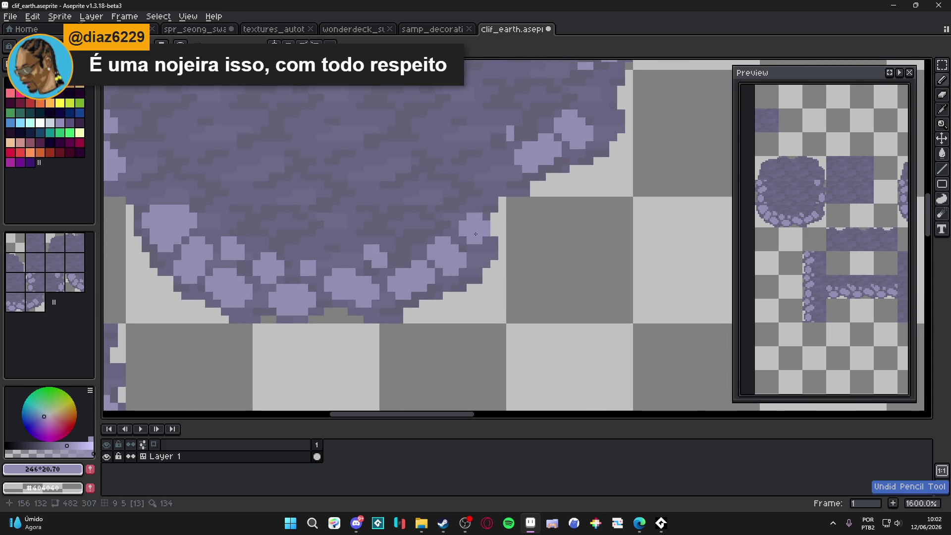
pyautogui.click(468, 262)
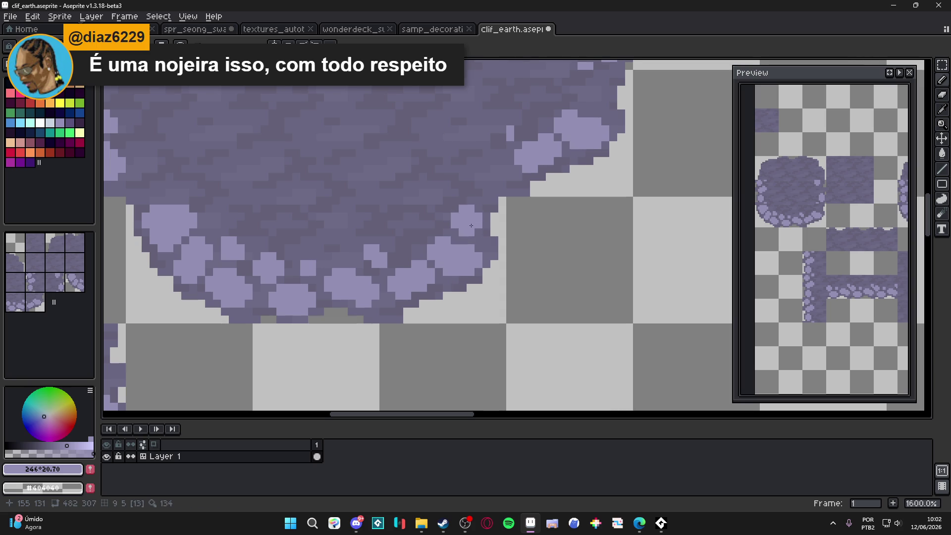
pyautogui.click(472, 224)
pyautogui.click(472, 216)
pyautogui.scroll(2, 471, 216)
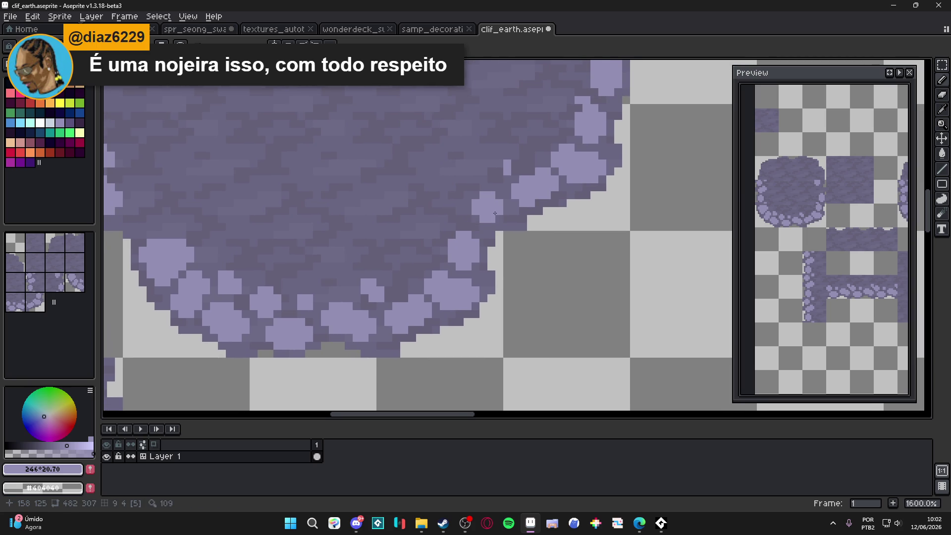
pyautogui.click(493, 219)
pyautogui.scroll(-4, 493, 219)
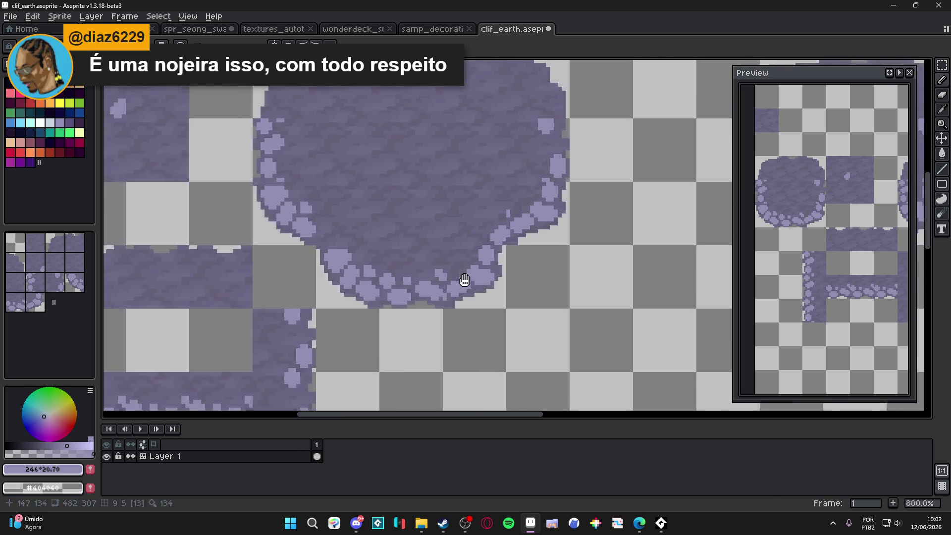
pyautogui.moveTo(536, 249)
pyautogui.mouseDown()
pyautogui.moveTo(509, 282)
pyautogui.moveTo(488, 284)
pyautogui.mouseUp()
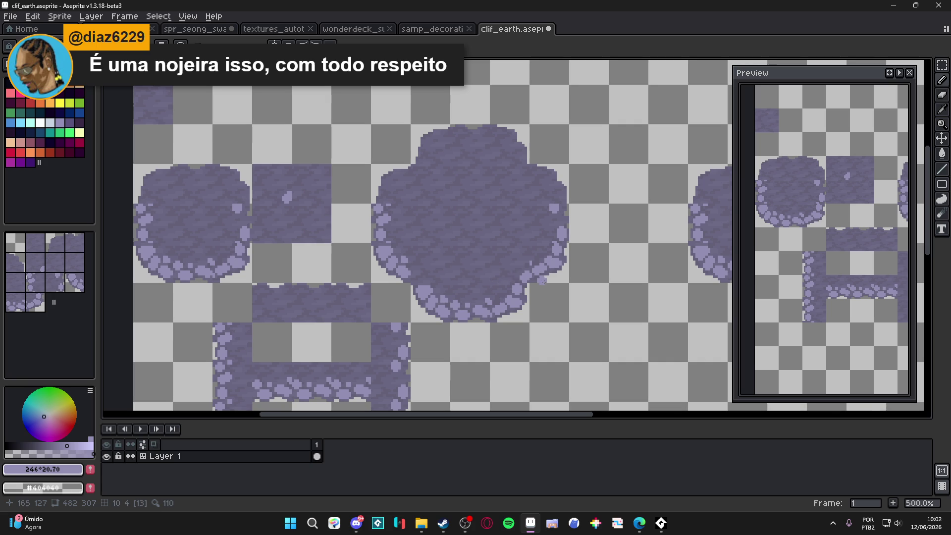
pyautogui.scroll(4, 527, 265)
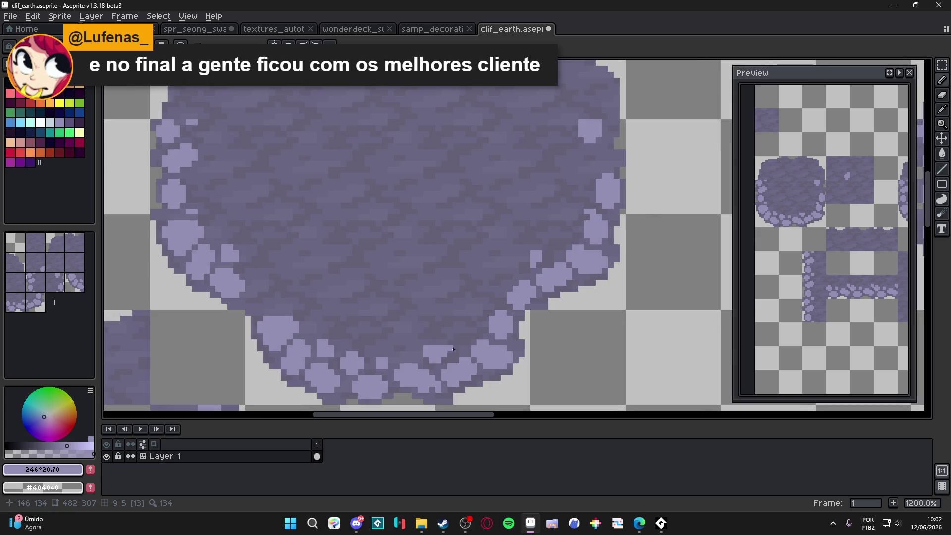
# Save clif_earth.aseprite.
pyautogui.scroll(-5, 436, 345)
pyautogui.scroll(5, 462, 356)
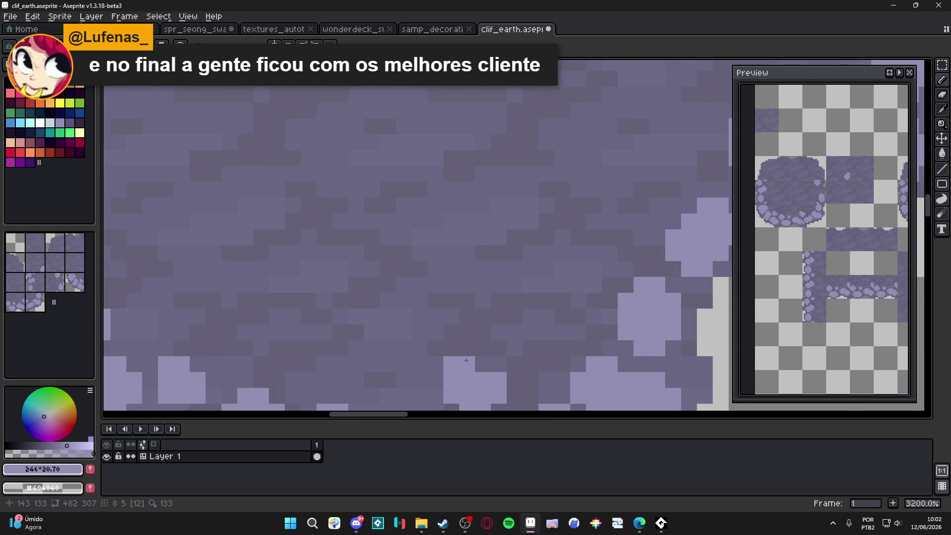
pyautogui.scroll(-3, 523, 366)
pyautogui.hscroll(2, 522, 344)
pyautogui.scroll(1, 523, 343)
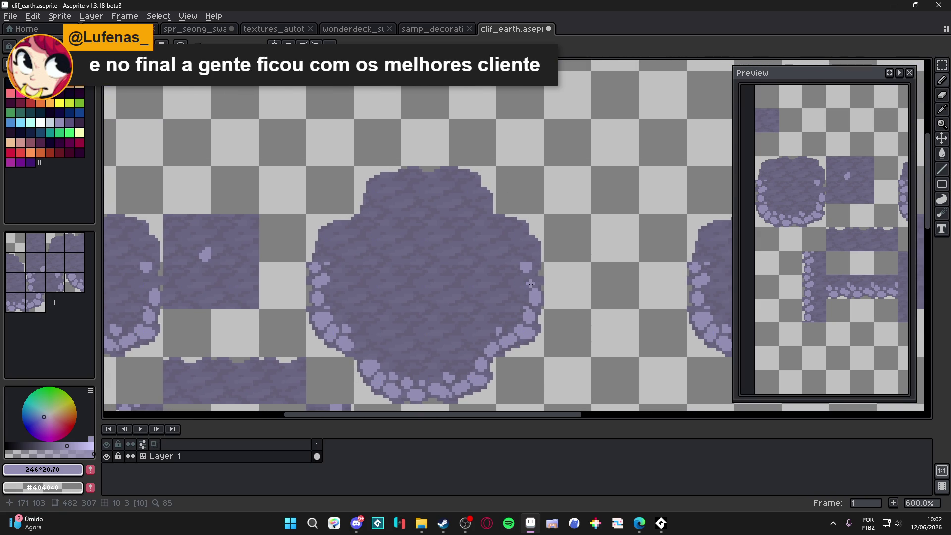
pyautogui.hotkey('ctrl', 's')
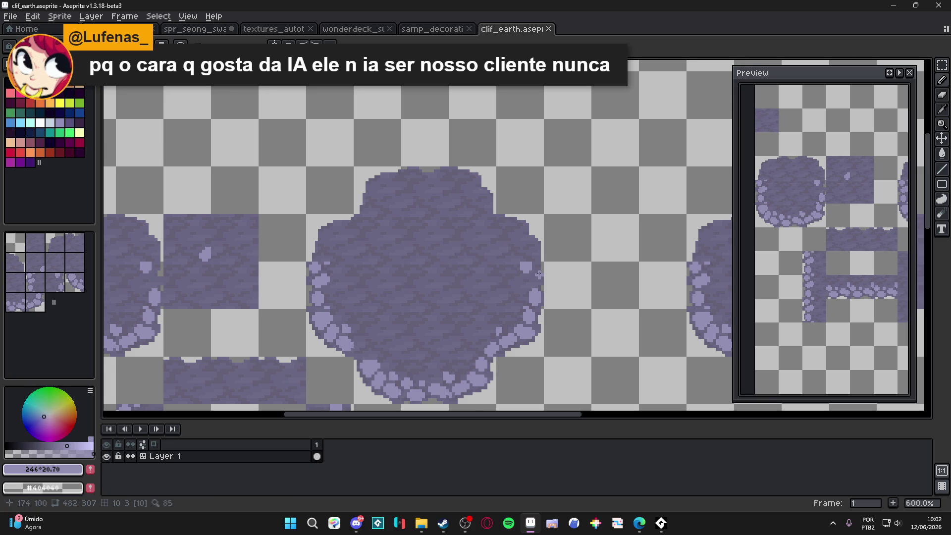
# Pencil light pebbles along the central blob's right border, undoing and redoing one stroke.
pyautogui.scroll(4, 539, 274)
pyautogui.moveTo(536, 275); pyautogui.dragTo(547, 287)
pyautogui.click(533, 239)
pyautogui.moveTo(532, 239)
pyautogui.mouseDown()
pyautogui.moveTo(525, 253)
pyautogui.moveTo(538, 221)
pyautogui.moveTo(530, 232)
pyautogui.mouseUp()
pyautogui.click(530, 250)
pyautogui.scroll(-3, 510, 314)
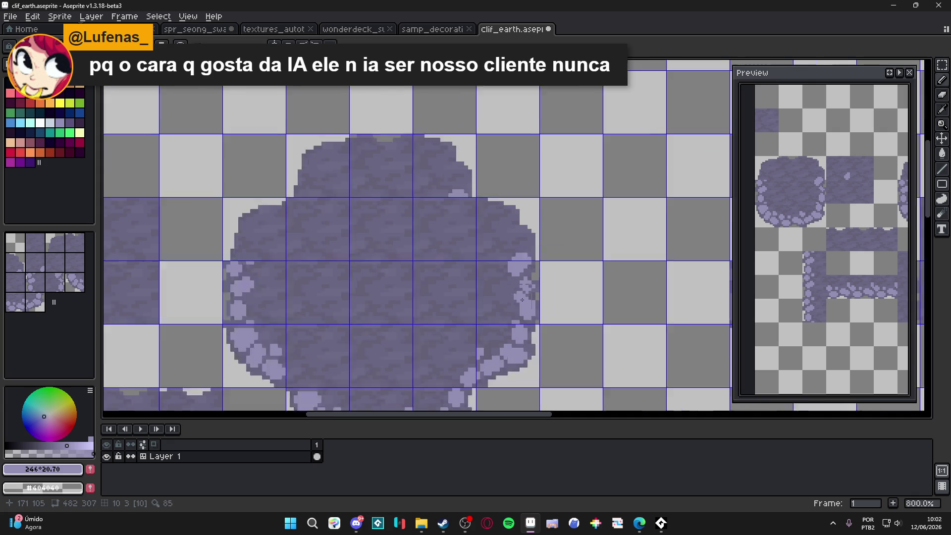
pyautogui.scroll(-5, 509, 314)
pyautogui.hscroll(-3, 509, 314)
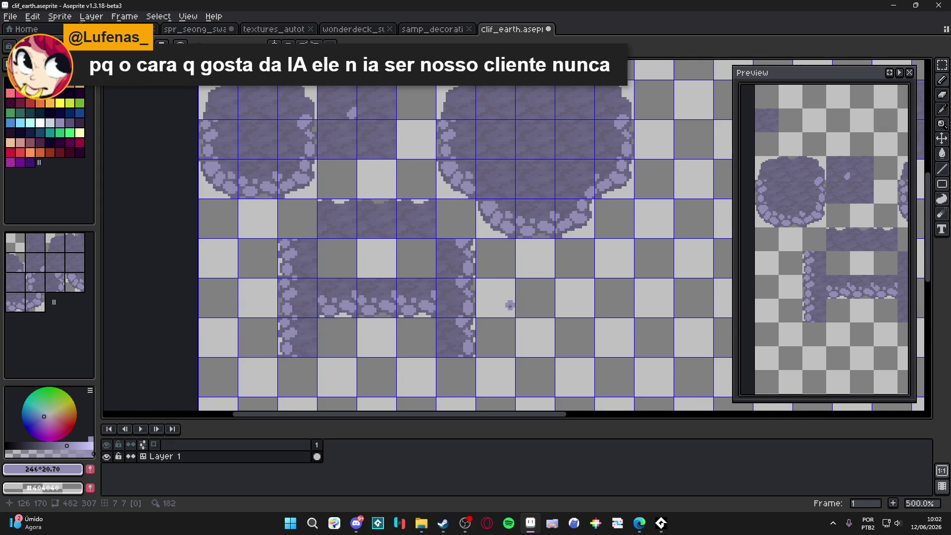
pyautogui.hotkey('ctrl', 'z')
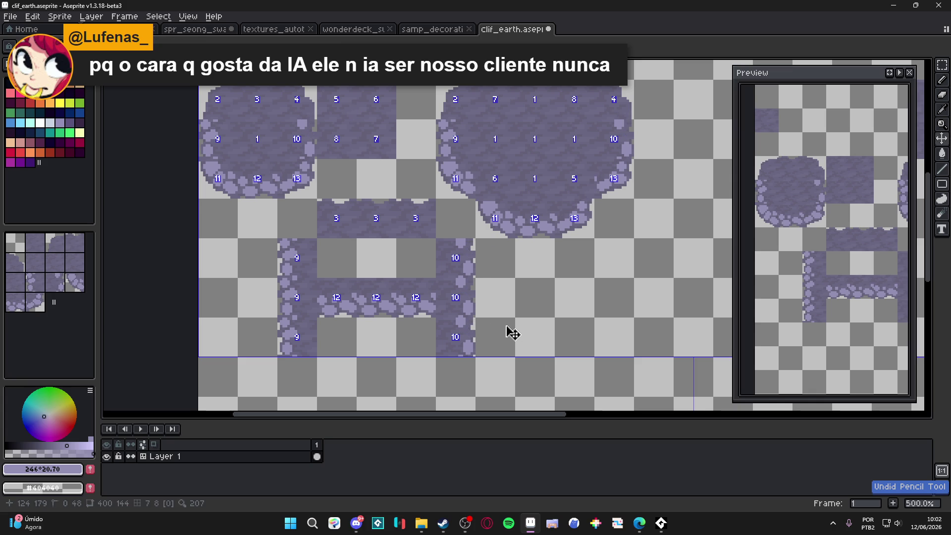
pyautogui.hotkey('ctrl', 'y')
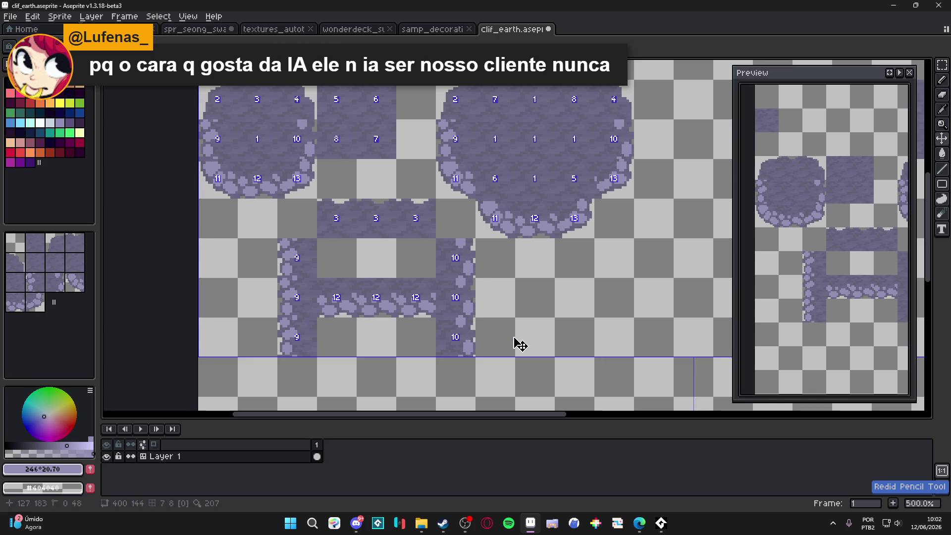
pyautogui.scroll(4, 480, 325)
pyautogui.click(461, 361)
pyautogui.moveTo(456, 358); pyautogui.dragTo(451, 367)
# Undo the last pebble stroke and repaint a light pebble on the rock edge.
pyautogui.hotkey('ctrl', 'z')
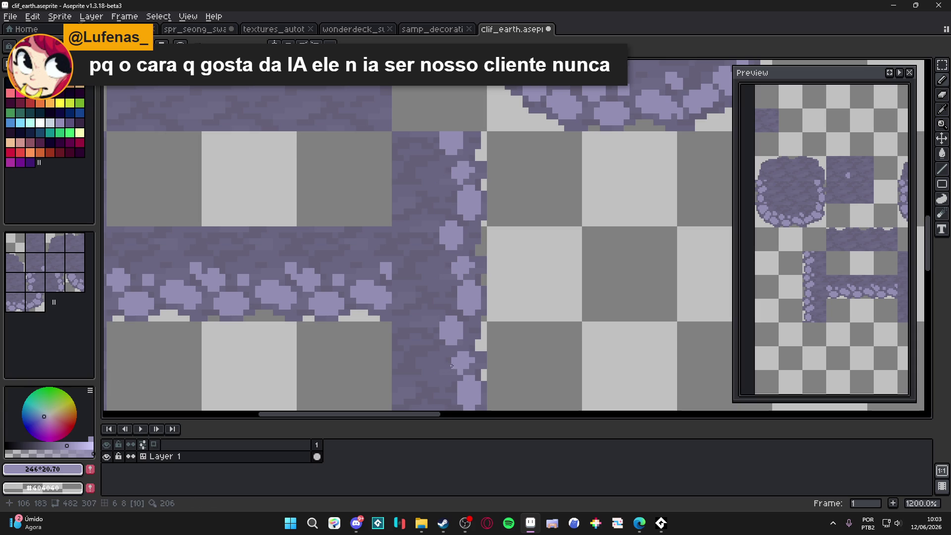
pyautogui.click(451, 372)
pyautogui.click(453, 356)
pyautogui.moveTo(449, 359); pyautogui.dragTo(449, 365)
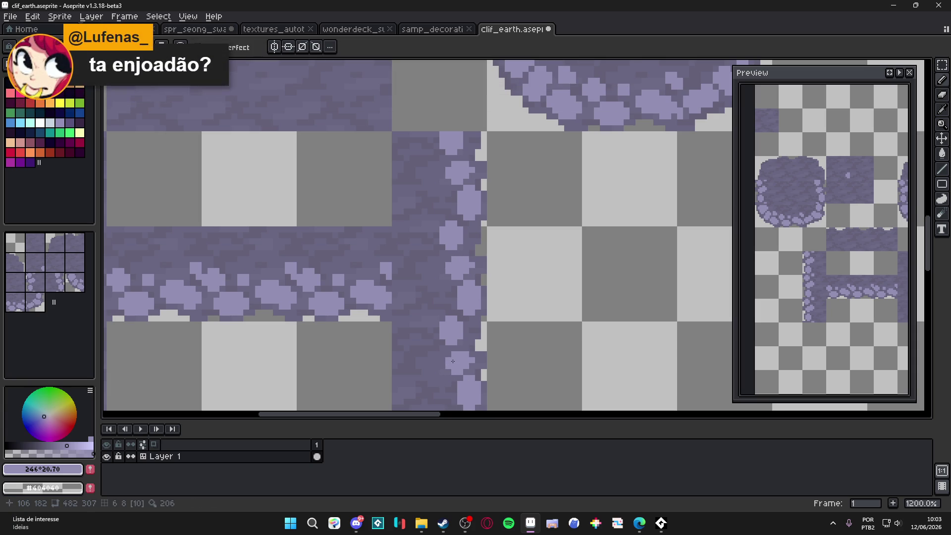
pyautogui.scroll(-3, 471, 368)
pyautogui.scroll(3, 472, 368)
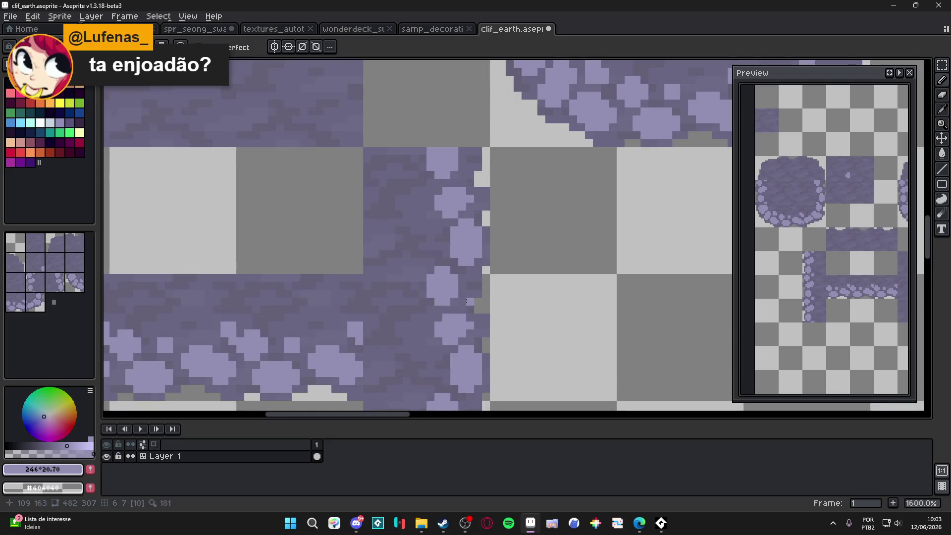
pyautogui.scroll(-2, 473, 301)
# With the tile grid shown, paint a small light pebble cluster and fill the gap beside it.
pyautogui.moveTo(474, 301); pyautogui.dragTo(463, 340)
pyautogui.scroll(-2, 463, 340)
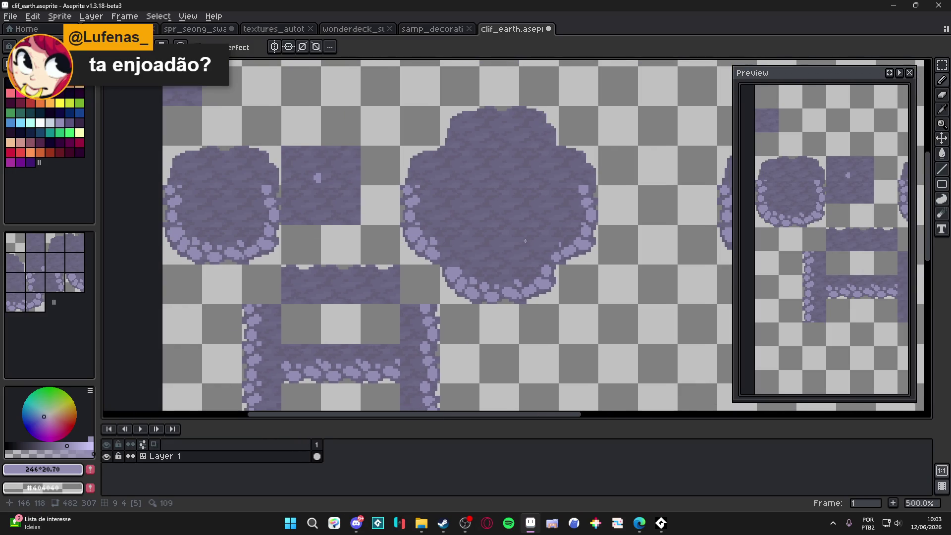
pyautogui.moveTo(525, 240); pyautogui.dragTo(544, 212)
pyautogui.scroll(3, 263, 233)
pyautogui.hotkey('ctrl', "'")
pyautogui.scroll(2, 254, 226)
pyautogui.scroll(-5, 254, 226)
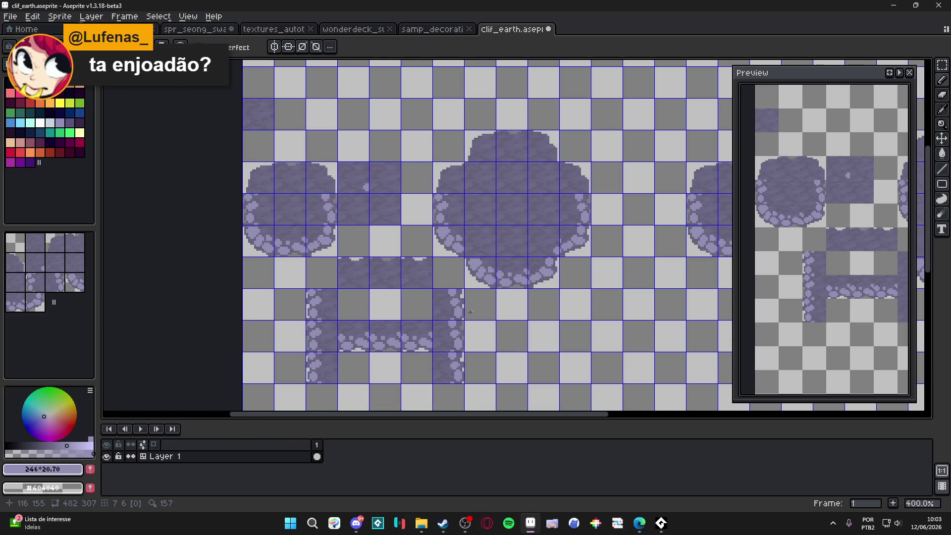
pyautogui.scroll(3, 550, 209)
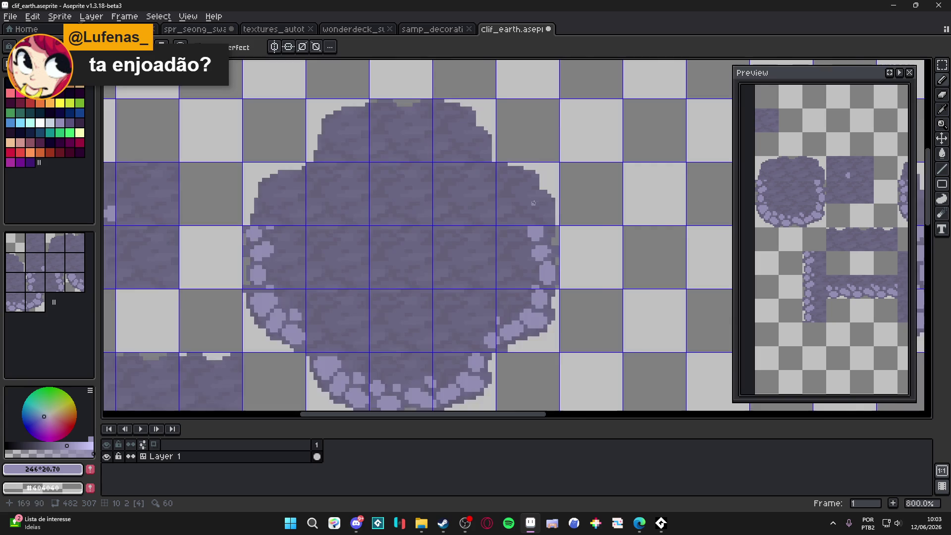
pyautogui.scroll(1, 555, 228)
pyautogui.moveTo(557, 189)
pyautogui.mouseDown()
pyautogui.moveTo(569, 190)
pyautogui.moveTo(563, 177)
pyautogui.moveTo(548, 181)
pyautogui.moveTo(562, 230)
pyautogui.moveTo(547, 237)
pyautogui.moveTo(595, 288)
pyautogui.moveTo(555, 171)
pyautogui.moveTo(531, 174)
pyautogui.mouseUp()
pyautogui.click(546, 188)
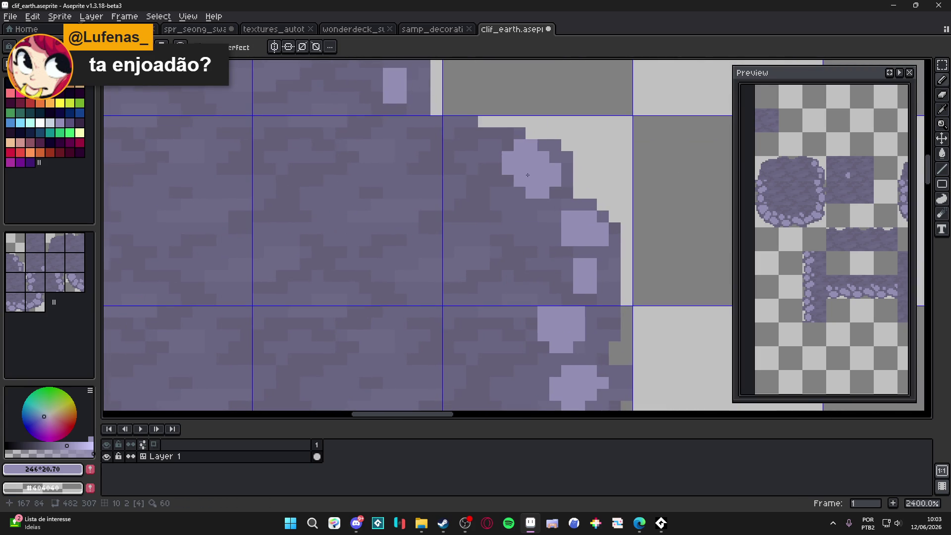
# Add light pebble pixels to the blob's upper edge, trimming the excess to a two-pixel row.
pyautogui.click(518, 165)
pyautogui.scroll(-3, 520, 233)
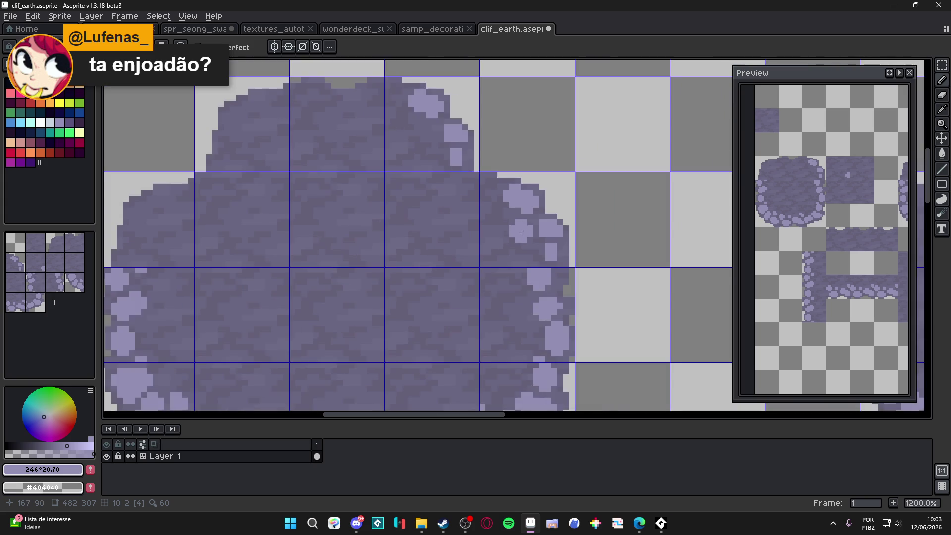
pyautogui.scroll(3, 520, 233)
pyautogui.hotkey('ctrl', 'z')
pyautogui.click(528, 242)
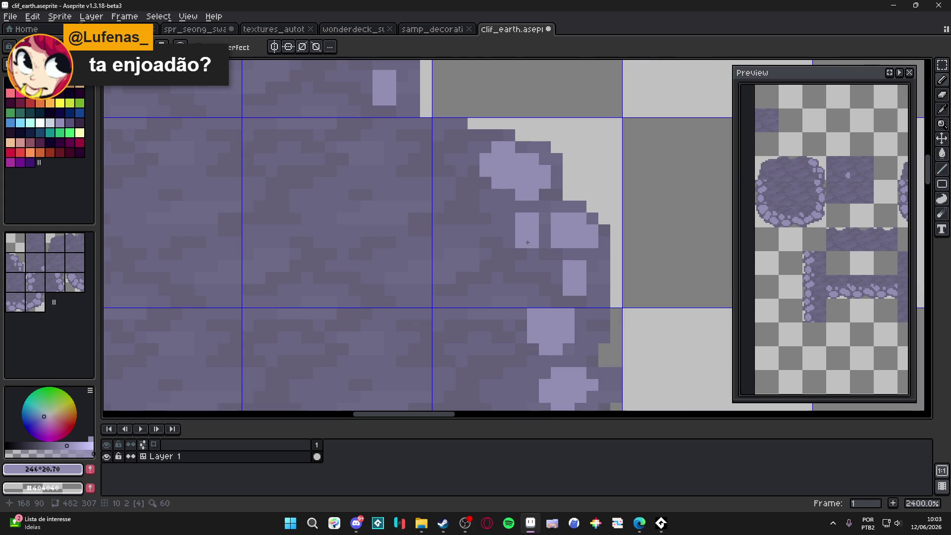
# Hide the tile grid and add a pale pebble to the large blob's stone border.
pyautogui.scroll(-2, 527, 242)
pyautogui.scroll(1, 555, 263)
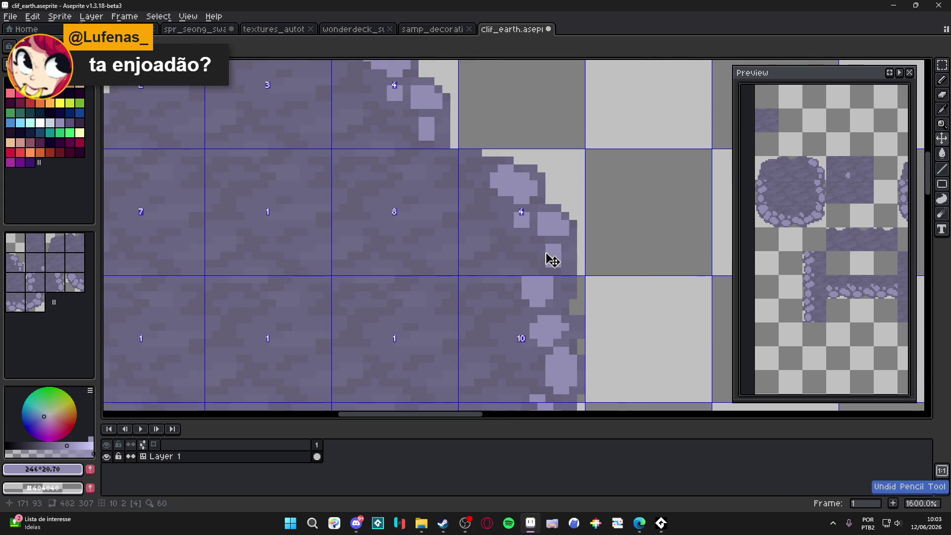
pyautogui.scroll(-3, 545, 257)
pyautogui.scroll(6, 593, 292)
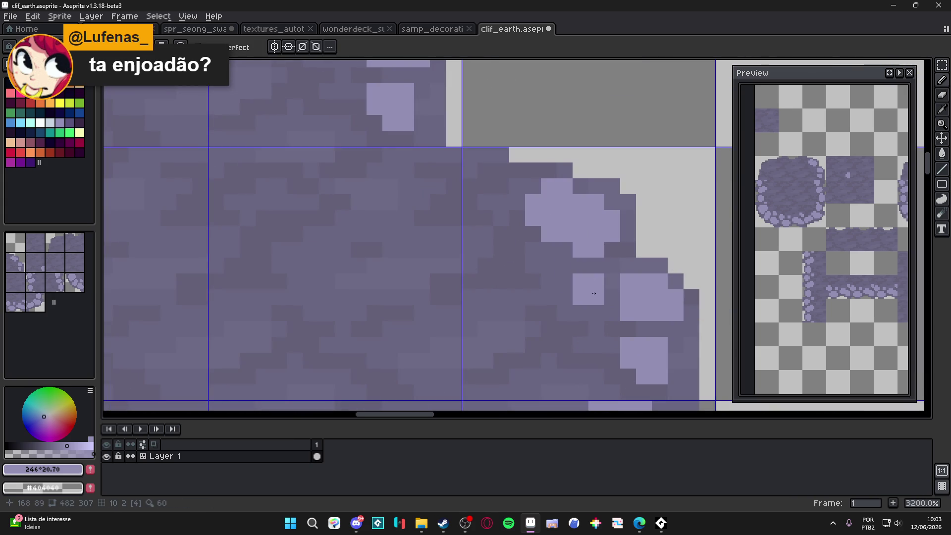
pyautogui.scroll(-4, 508, 231)
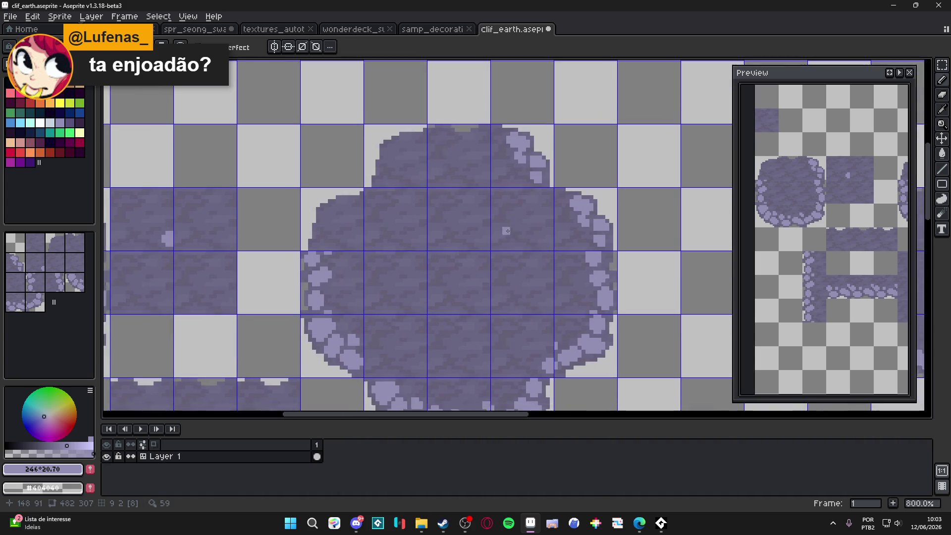
pyautogui.scroll(-2, 508, 231)
pyautogui.scroll(2, 507, 231)
pyautogui.scroll(-2, 508, 231)
pyautogui.moveTo(515, 282); pyautogui.dragTo(546, 164)
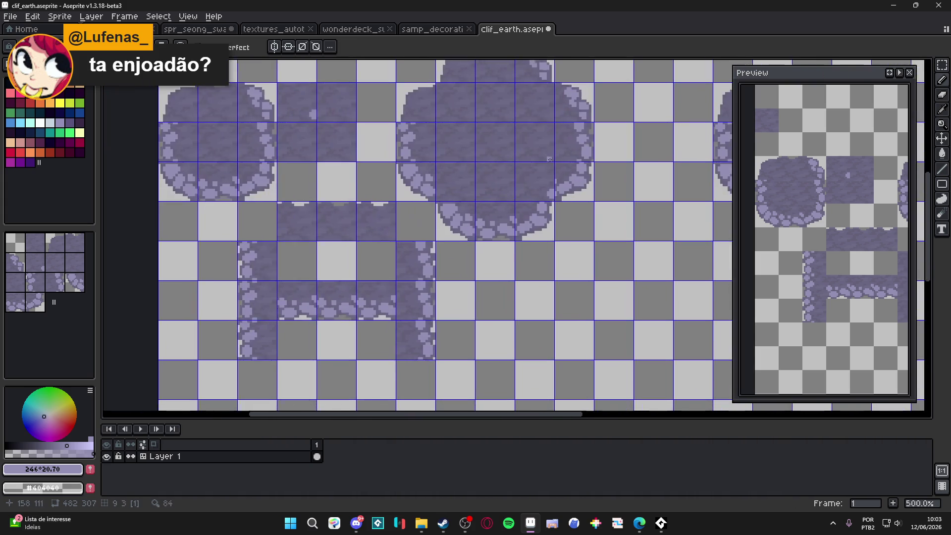
pyautogui.scroll(-1, 546, 165)
pyautogui.hotkey('ctrl', "'")
pyautogui.moveTo(530, 254)
pyautogui.mouseDown()
pyautogui.moveTo(550, 321)
pyautogui.moveTo(549, 383)
pyautogui.mouseUp()
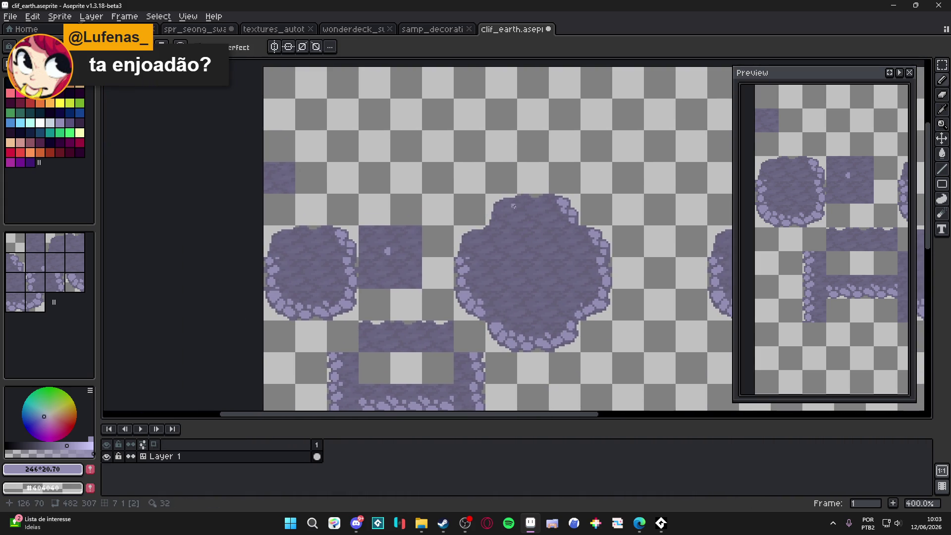
pyautogui.scroll(3, 514, 207)
pyautogui.scroll(4, 545, 203)
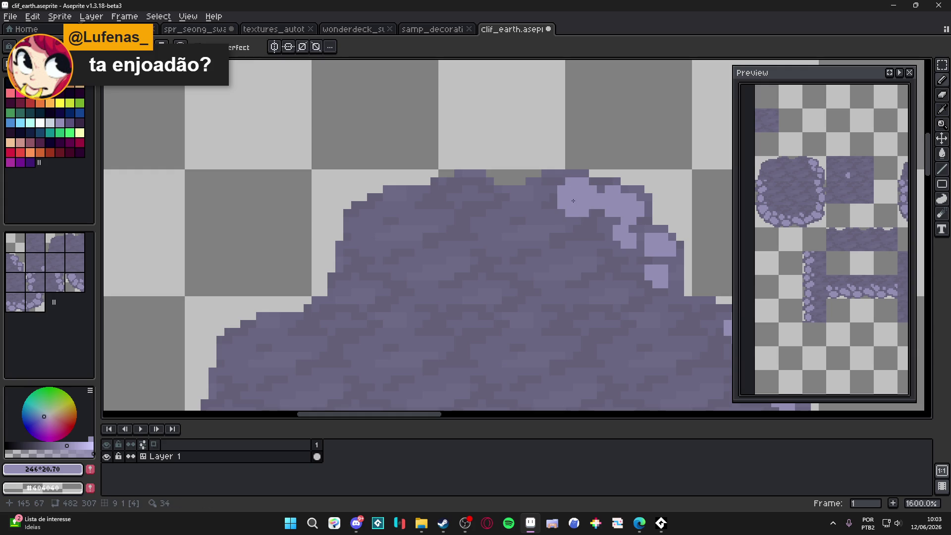
pyautogui.scroll(-4, 523, 201)
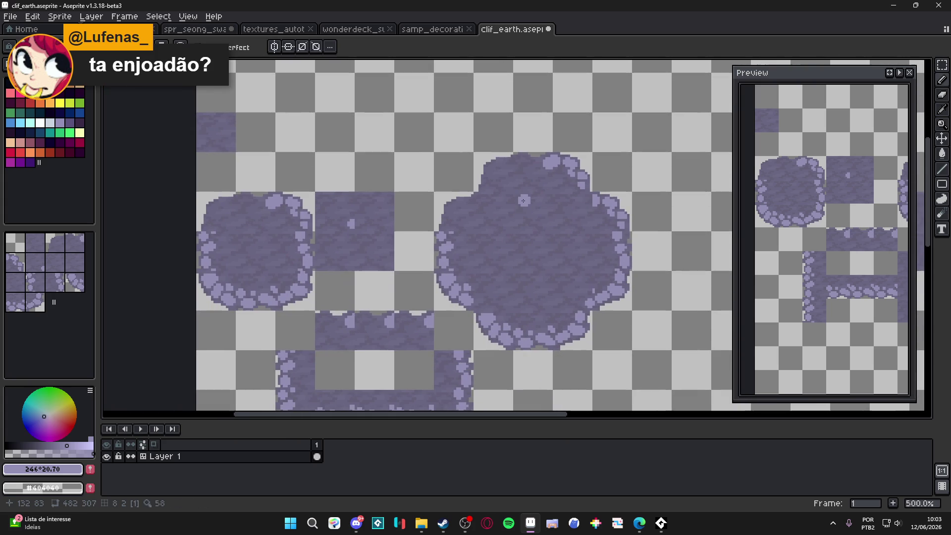
pyautogui.scroll(-2, 533, 216)
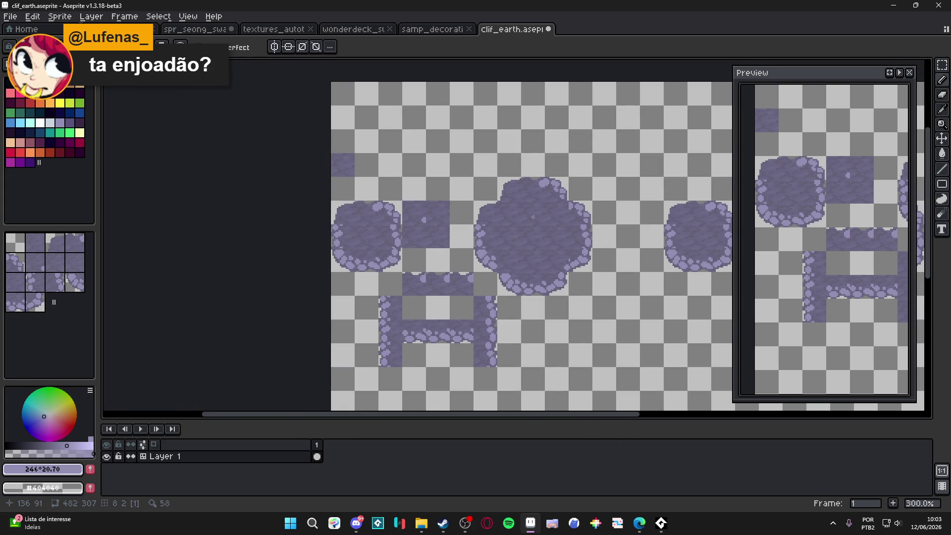
pyautogui.scroll(2, 525, 198)
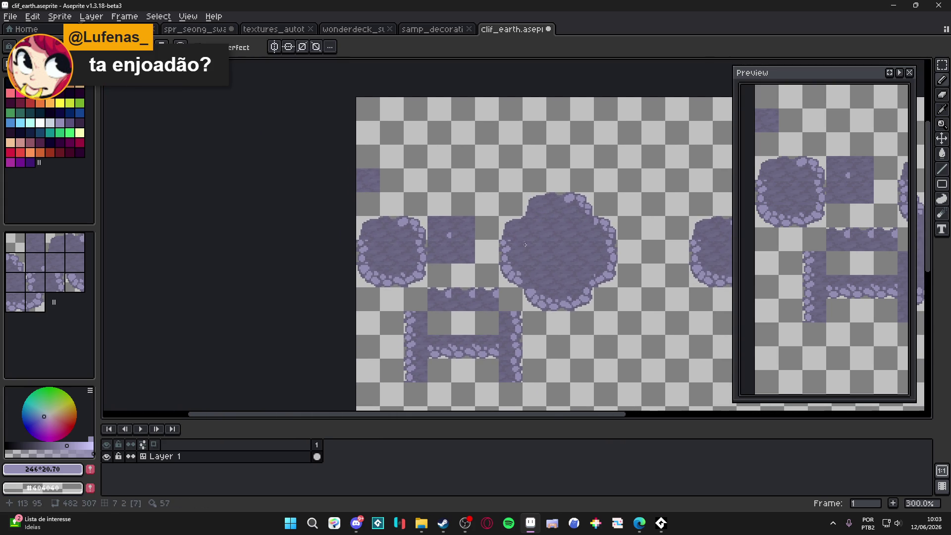
pyautogui.scroll(2, 531, 297)
pyautogui.scroll(4, 529, 287)
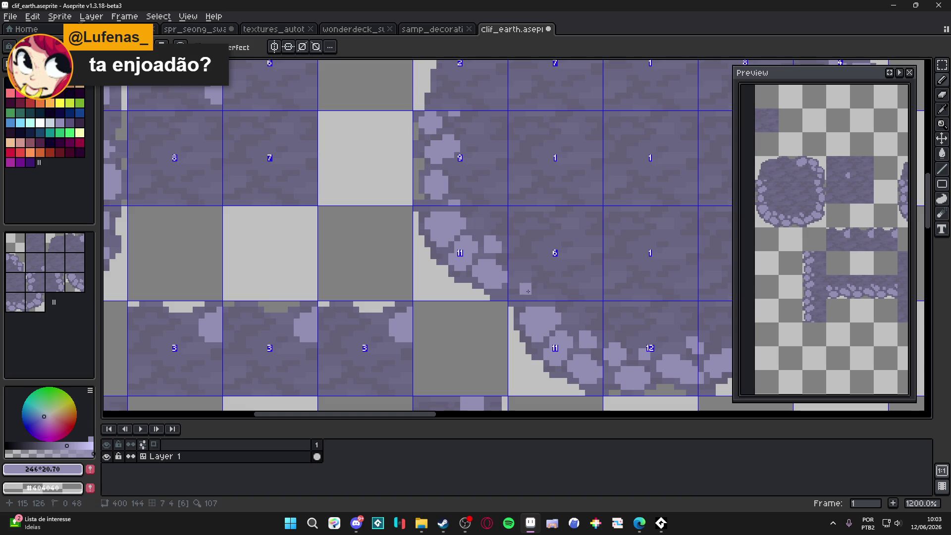
pyautogui.click(527, 282)
pyautogui.scroll(-3, 528, 283)
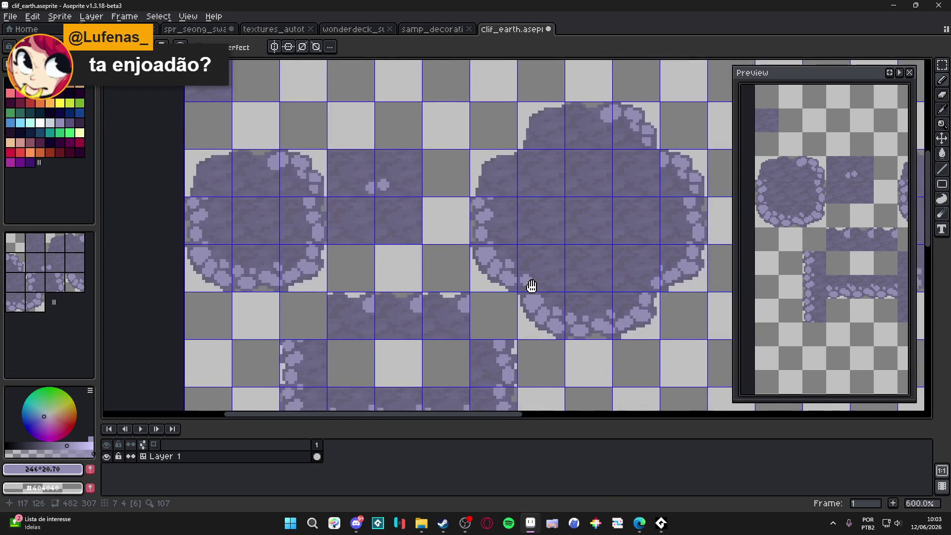
pyautogui.scroll(3, 525, 292)
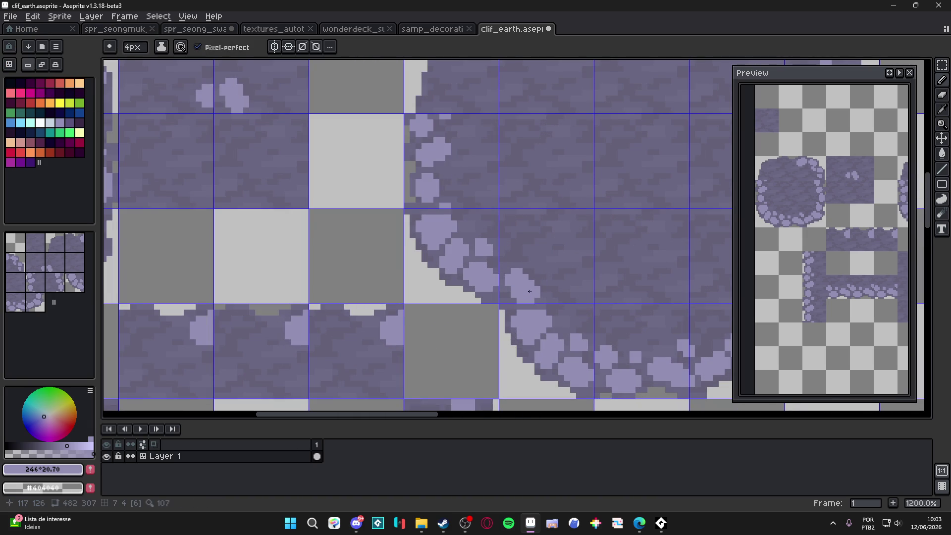
pyautogui.scroll(-5, 512, 258)
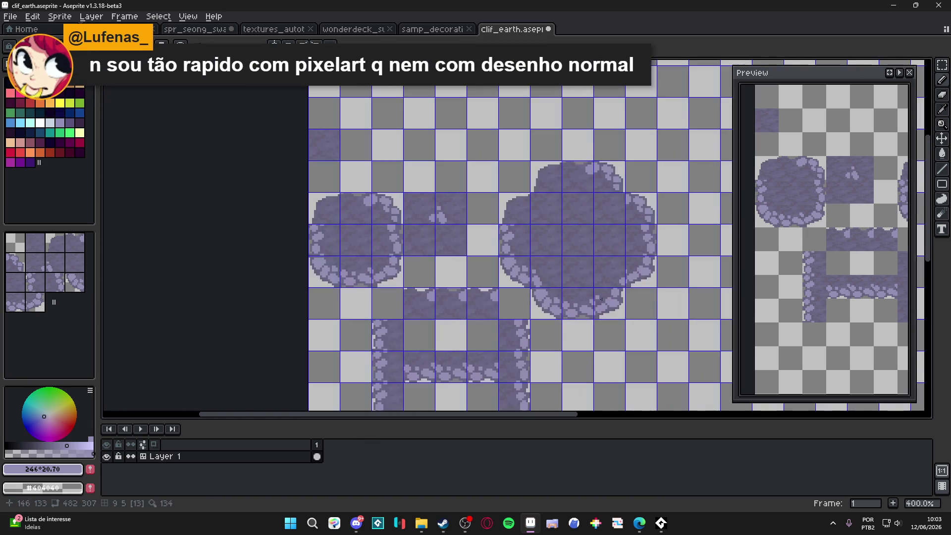
pyautogui.moveTo(628, 322); pyautogui.dragTo(598, 279)
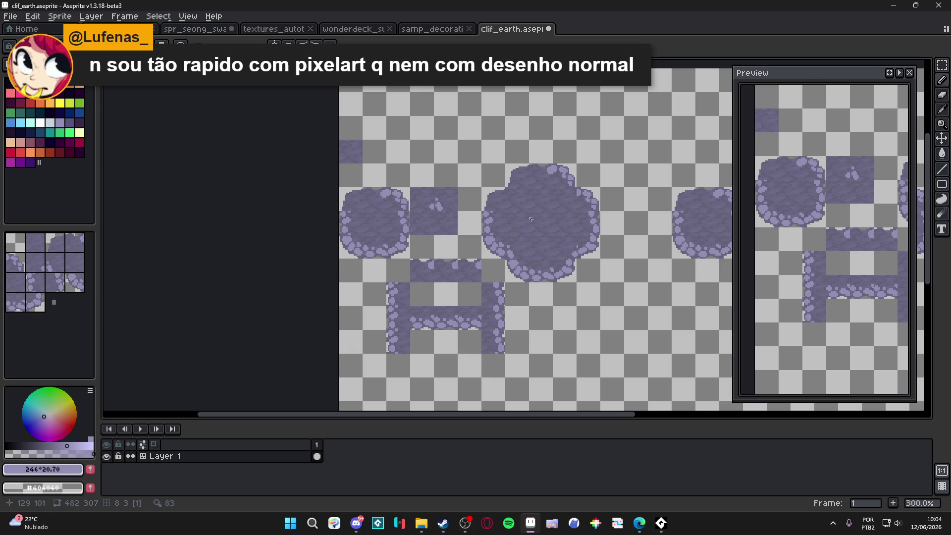
# Reshape the pale pebbles on the big blob's top edge, undoing the misplaced strokes.
pyautogui.scroll(9, 558, 204)
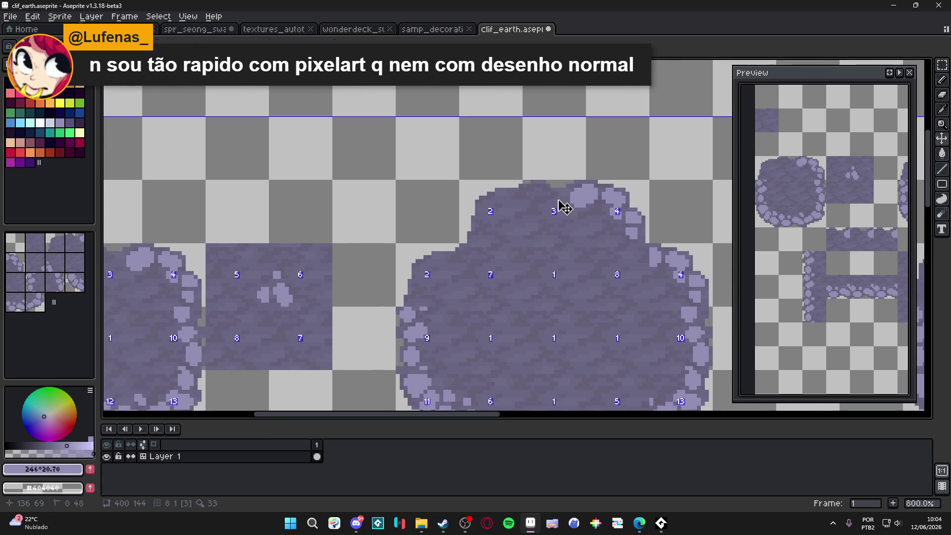
pyautogui.moveTo(565, 195)
pyautogui.mouseDown()
pyautogui.moveTo(481, 170)
pyautogui.moveTo(506, 225)
pyautogui.mouseUp()
pyautogui.hotkey('ctrl', 'z')
pyautogui.moveTo(492, 193)
pyautogui.mouseDown()
pyautogui.moveTo(504, 193)
pyautogui.moveTo(517, 229)
pyautogui.mouseUp()
pyautogui.hotkey('ctrl', 'z')
pyautogui.moveTo(612, 217); pyautogui.dragTo(625, 226)
pyautogui.hotkey('ctrl', 'z')
pyautogui.click(591, 224)
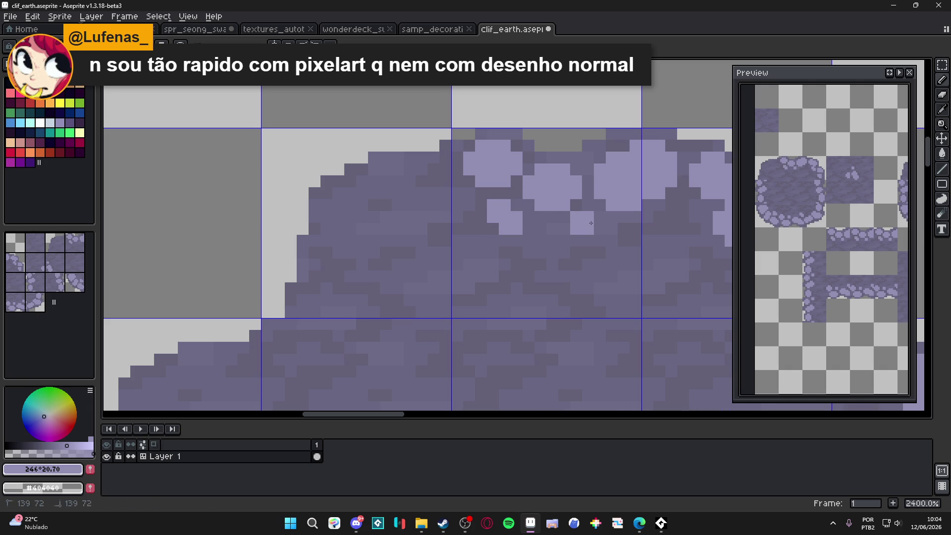
pyautogui.scroll(-8, 599, 224)
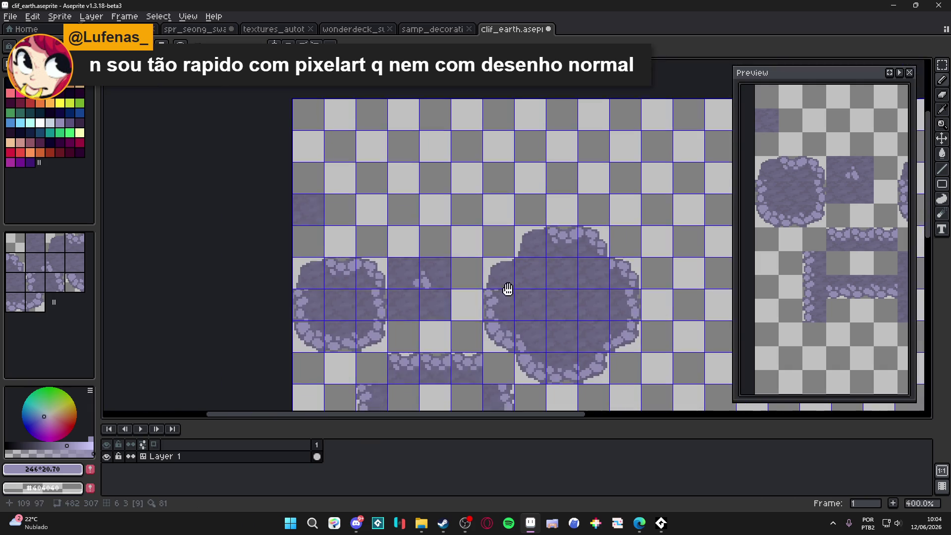
pyautogui.scroll(3, 475, 248)
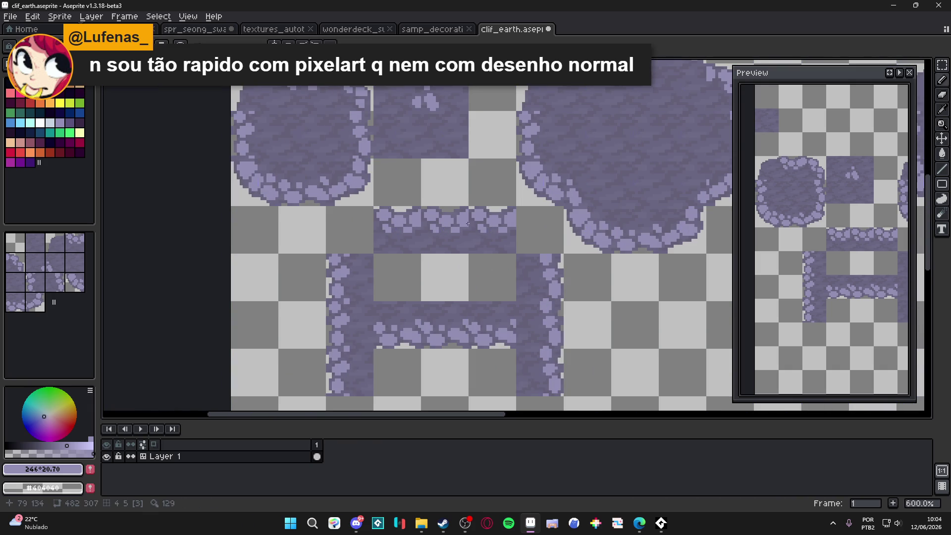
pyautogui.scroll(1, 478, 262)
pyautogui.scroll(-1, 496, 252)
pyautogui.scroll(-1, 500, 254)
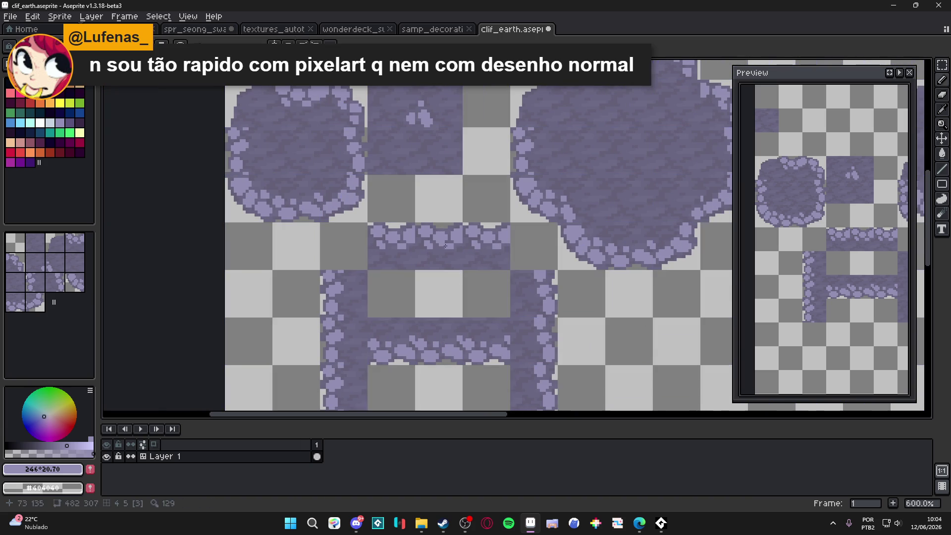
pyautogui.hotkey('ctrl', 'z')
pyautogui.hotkey('ctrl', 'z')
pyautogui.hotkey('ctrl', 'z')
pyautogui.hotkey('ctrl', 'z')
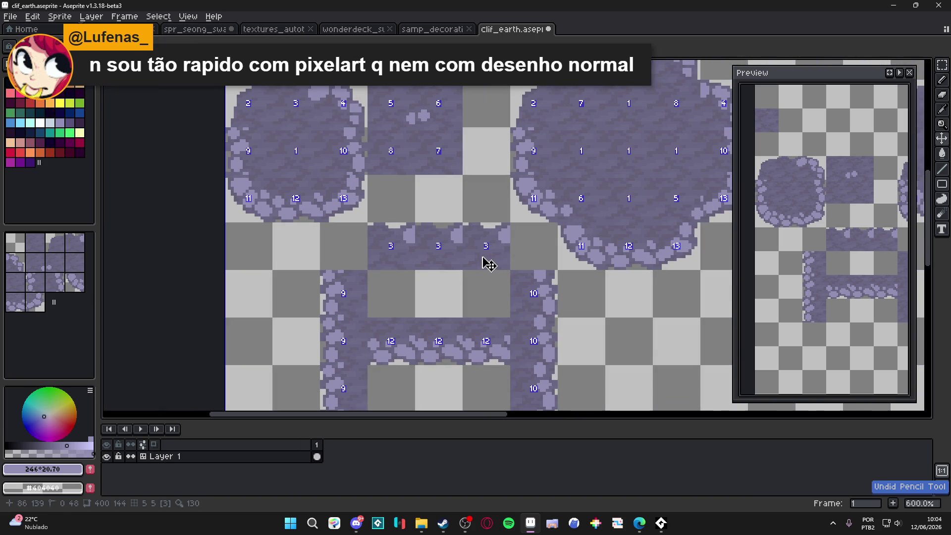
# Paint light stone pebbles along the top and left edge of the repeated strip tile.
pyautogui.scroll(4, 468, 257)
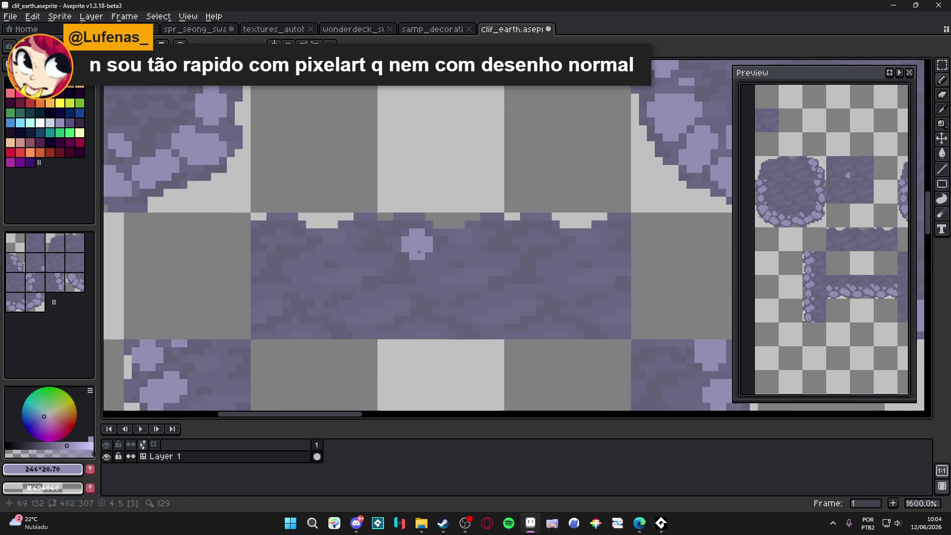
pyautogui.moveTo(415, 242); pyautogui.dragTo(423, 249)
pyautogui.click(478, 250)
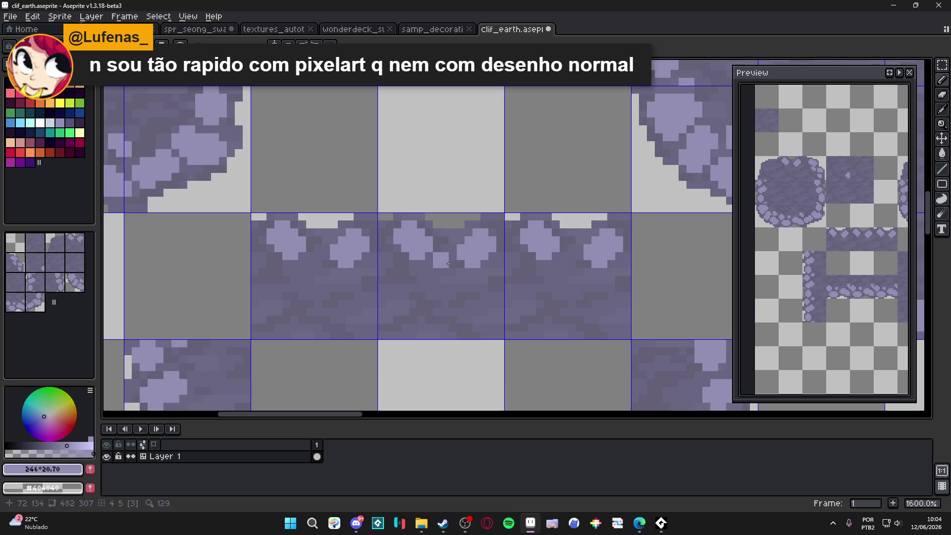
pyautogui.moveTo(401, 260); pyautogui.dragTo(386, 260)
pyautogui.click(397, 270)
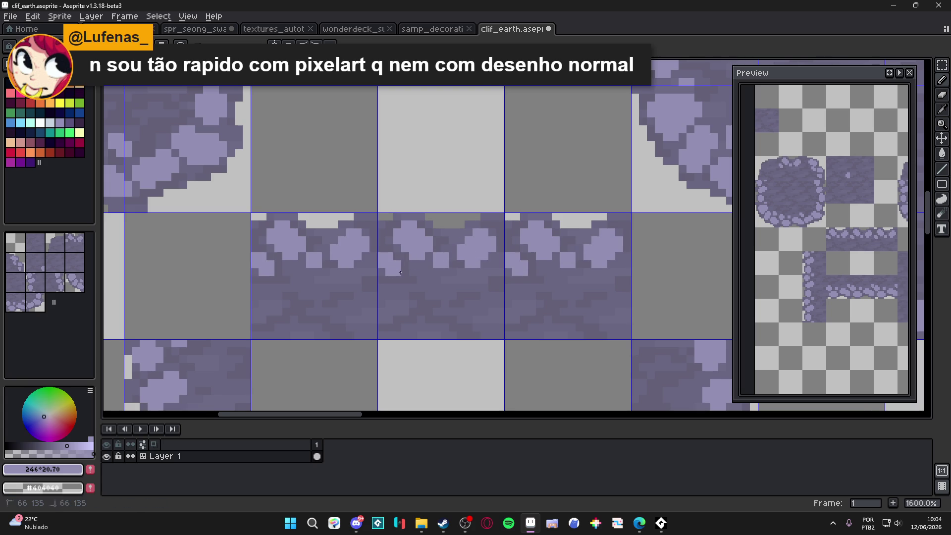
pyautogui.scroll(-4, 400, 272)
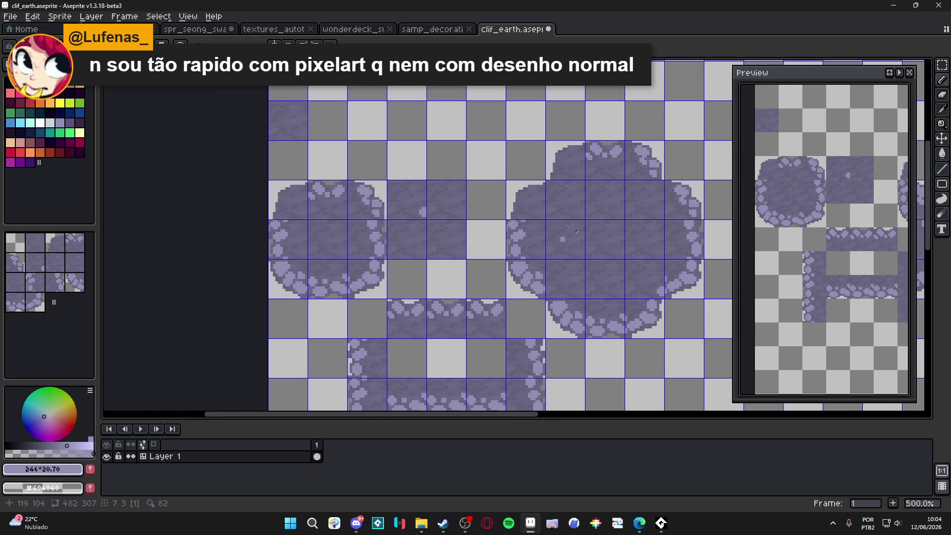
# Enlarge the brush to 4px and stamp pale pebbles along the blob's curved upper-left edge.
pyautogui.scroll(6, 553, 244)
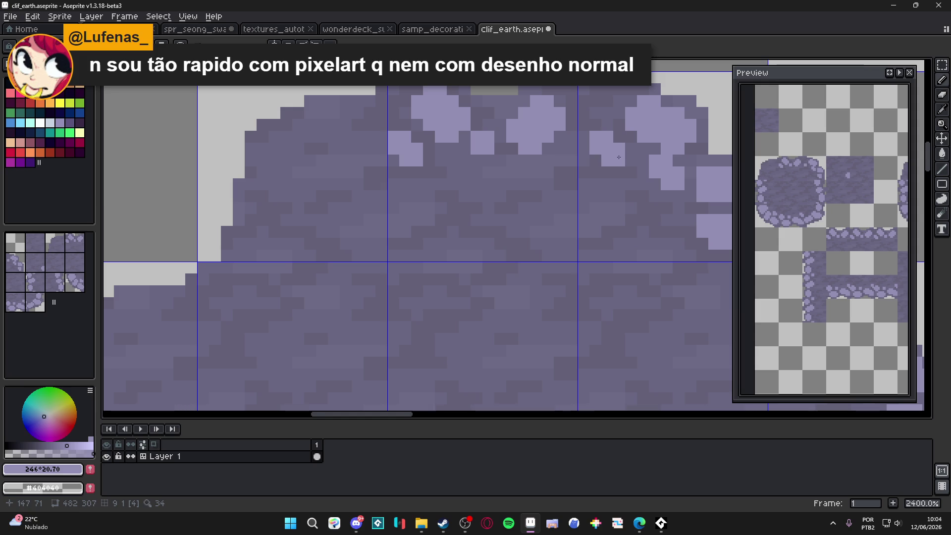
pyautogui.scroll(-6, 619, 158)
pyautogui.scroll(1, 533, 136)
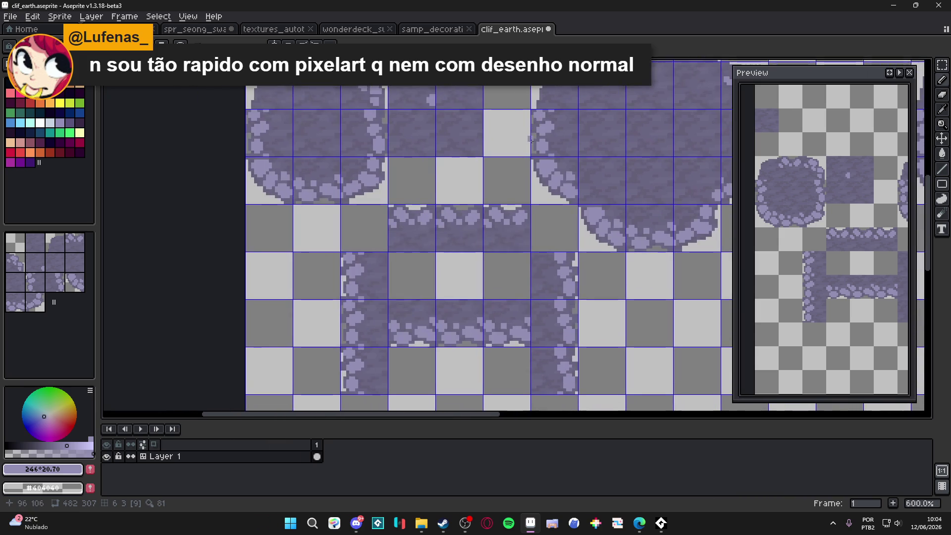
pyautogui.scroll(4, 573, 157)
pyautogui.press('+')
pyautogui.press('+')
pyautogui.click(574, 147)
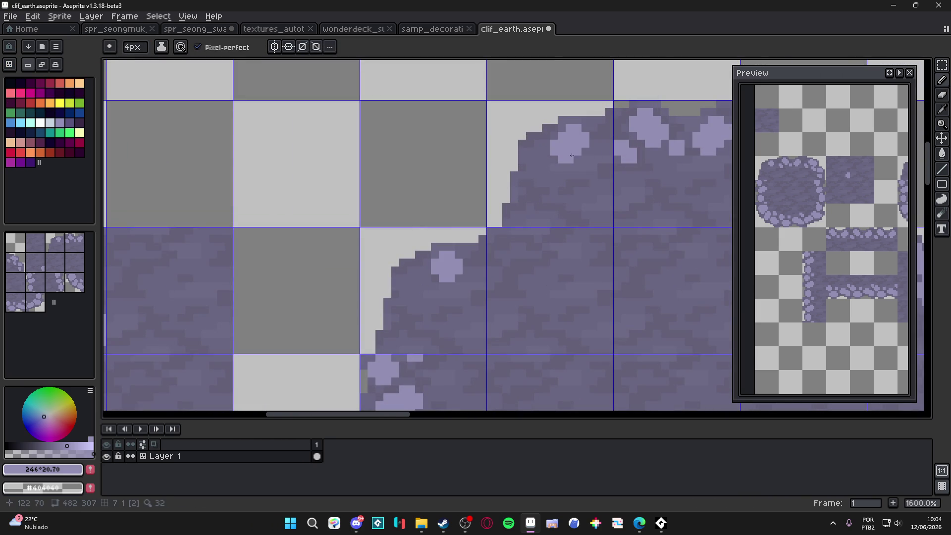
pyautogui.click(558, 147)
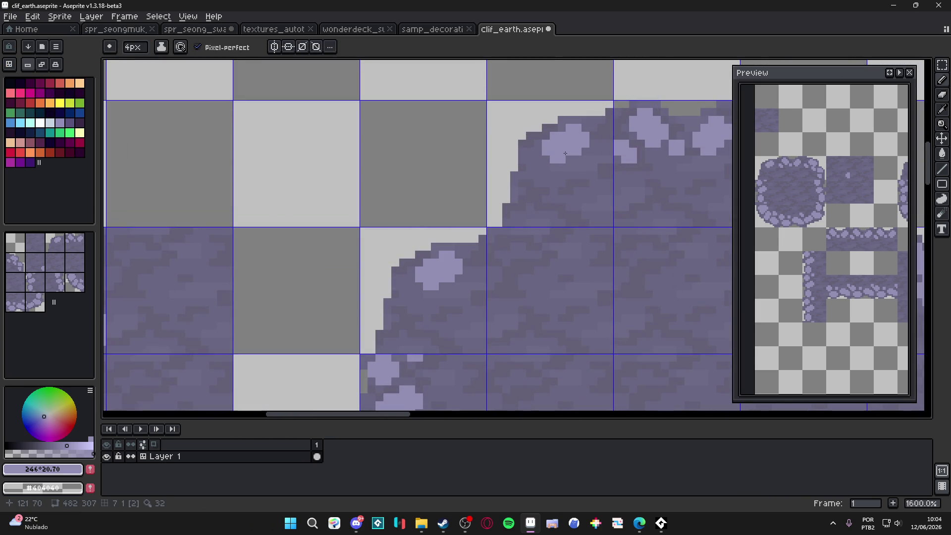
pyautogui.click(542, 184)
pyautogui.click(523, 198)
pyautogui.click(518, 214)
# Reshape the larger pale pebble and add small pebbles above-right and below it.
pyautogui.scroll(-4, 525, 215)
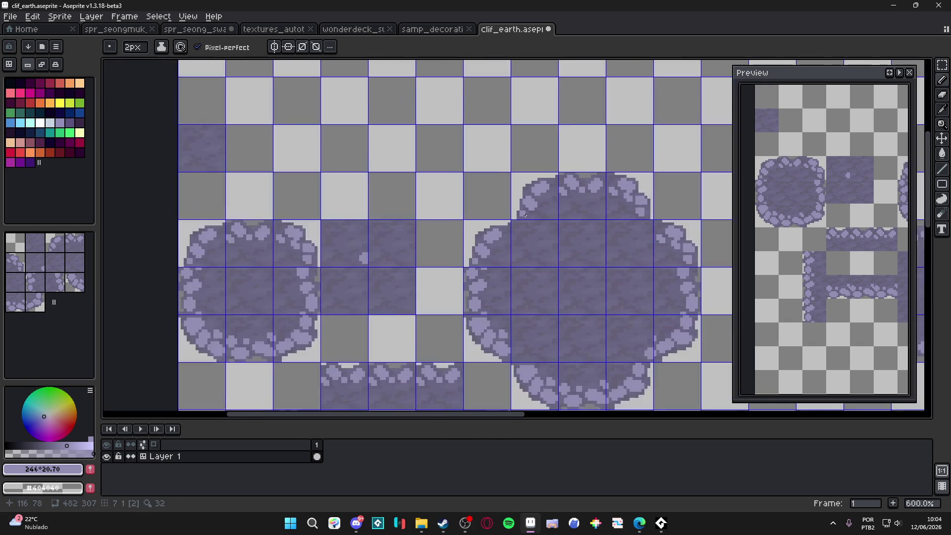
pyautogui.scroll(-2, 525, 215)
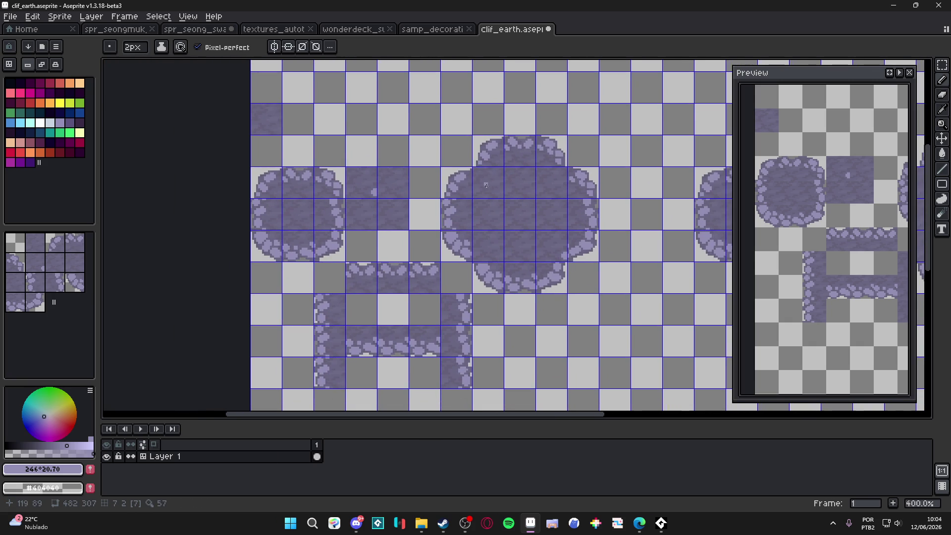
pyautogui.scroll(5, 488, 183)
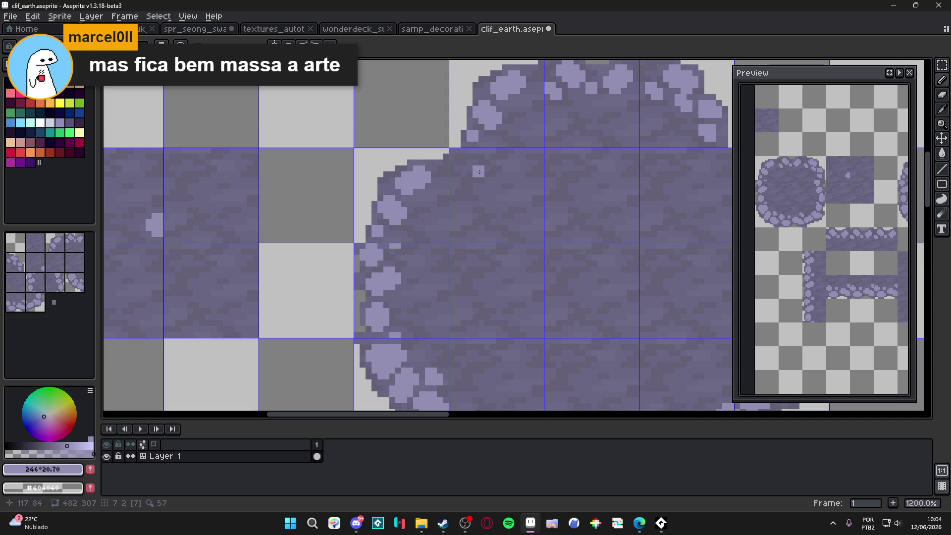
pyautogui.scroll(4, 491, 166)
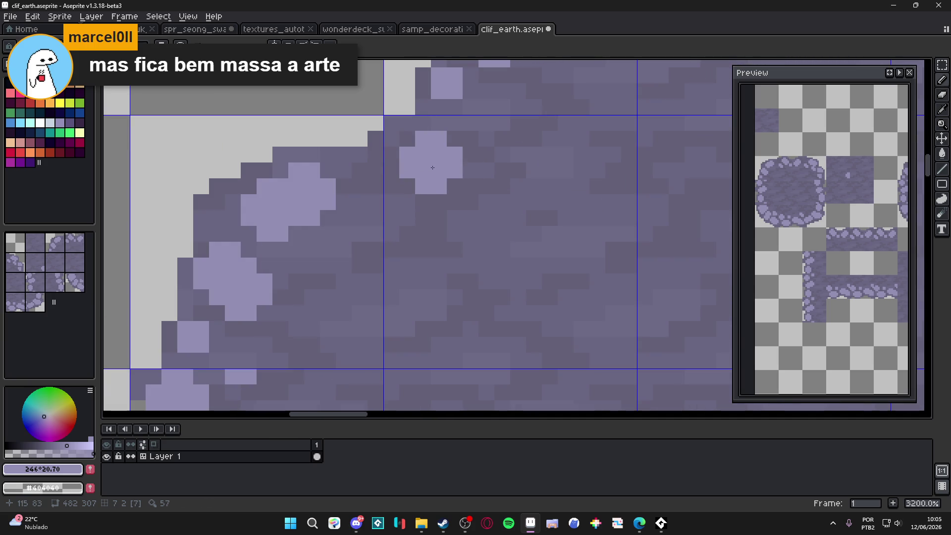
pyautogui.click(452, 185)
pyautogui.click(488, 165)
pyautogui.hotkey('ctrl', 'z')
pyautogui.click(495, 123)
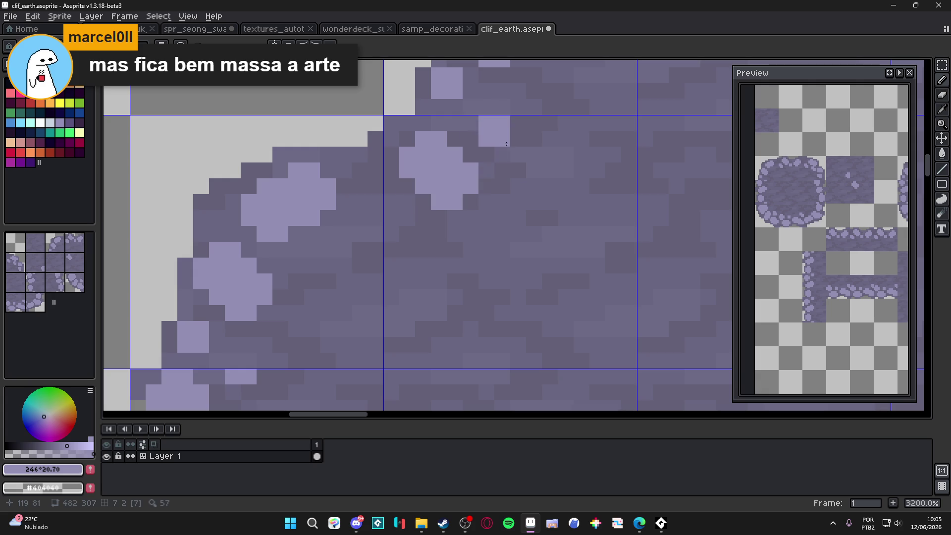
pyautogui.click(510, 147)
pyautogui.click(504, 187)
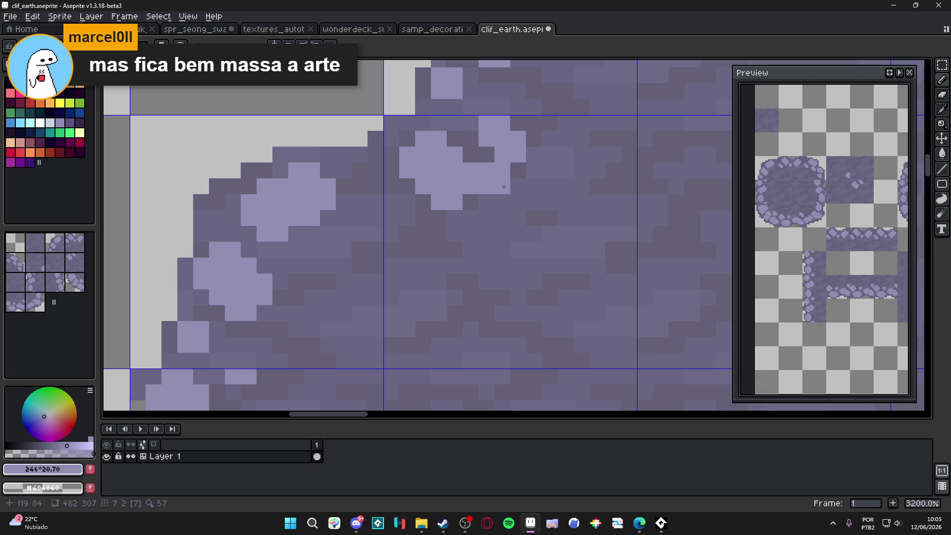
pyautogui.click(405, 232)
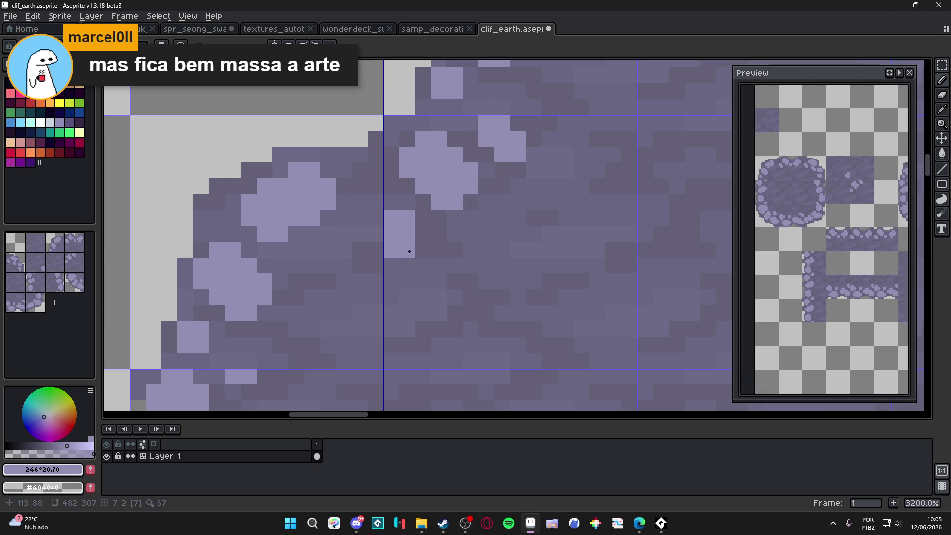
# Reshape a light pebble on the rock edge and undo a stray pixel on the rock tile.
pyautogui.scroll(-6, 446, 266)
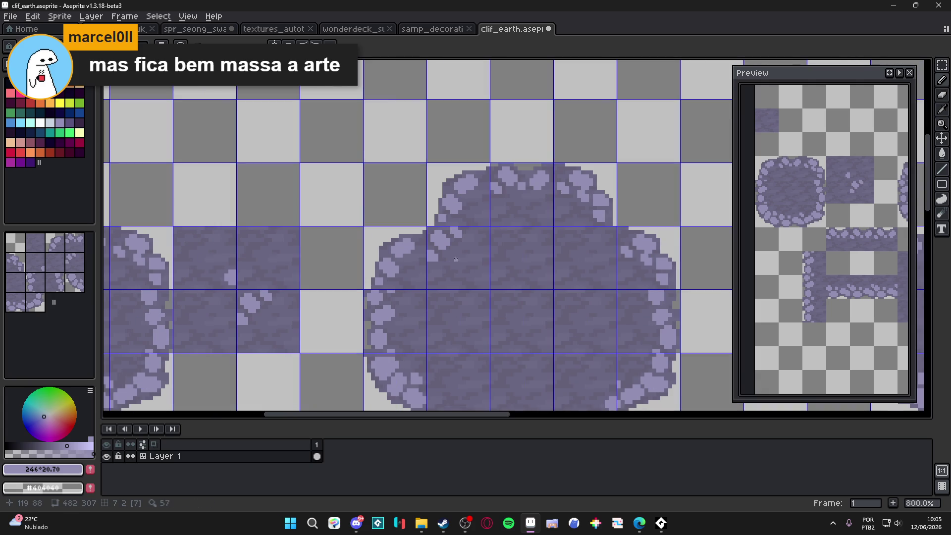
pyautogui.scroll(3, 447, 266)
pyautogui.scroll(-5, 439, 252)
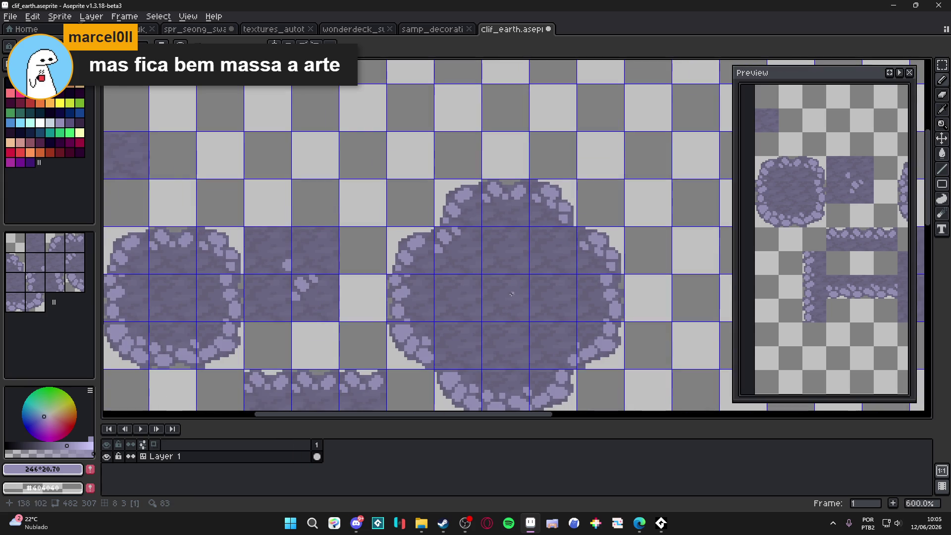
pyautogui.scroll(-1, 449, 269)
pyautogui.scroll(8, 475, 210)
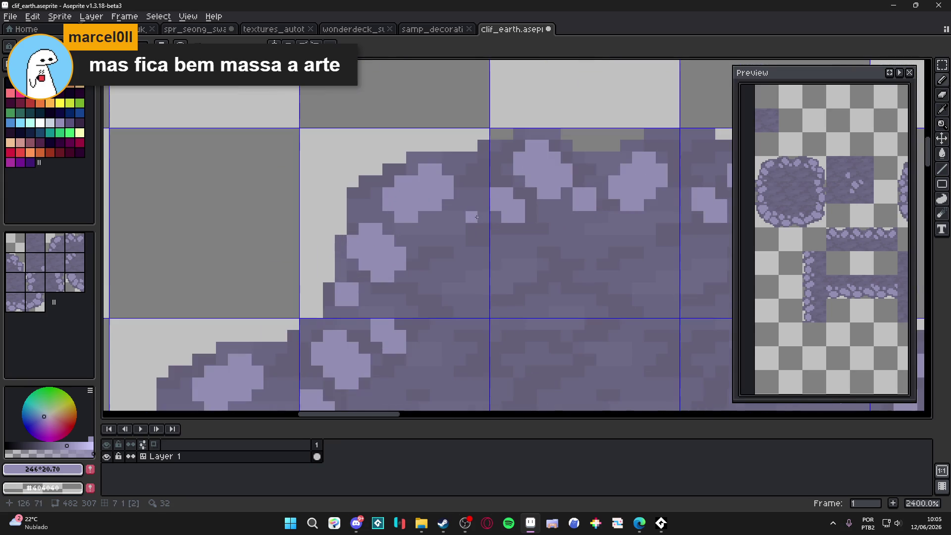
pyautogui.moveTo(476, 218)
pyautogui.mouseDown()
pyautogui.moveTo(478, 193)
pyautogui.moveTo(496, 219)
pyautogui.mouseUp()
pyautogui.scroll(-6, 501, 222)
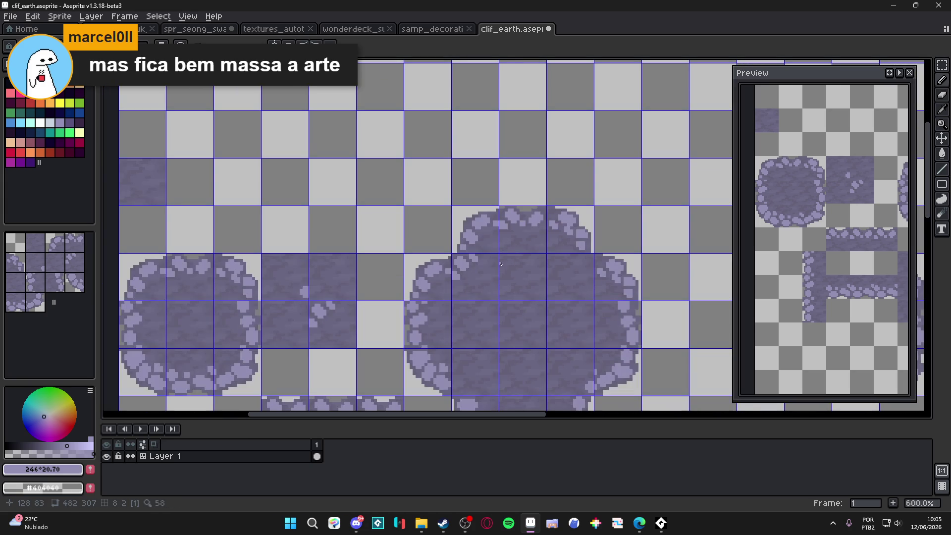
pyautogui.scroll(-1, 496, 243)
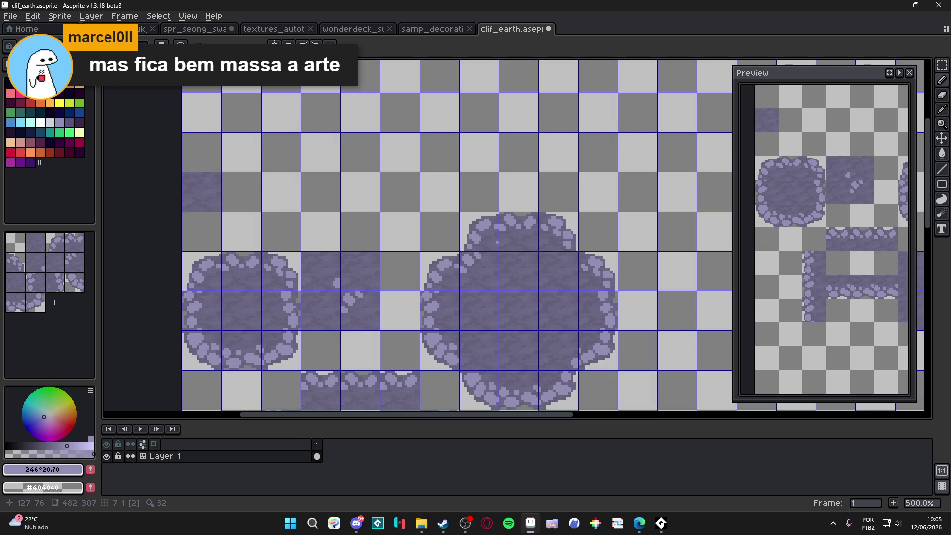
pyautogui.scroll(-1, 497, 241)
pyautogui.scroll(-1, 503, 265)
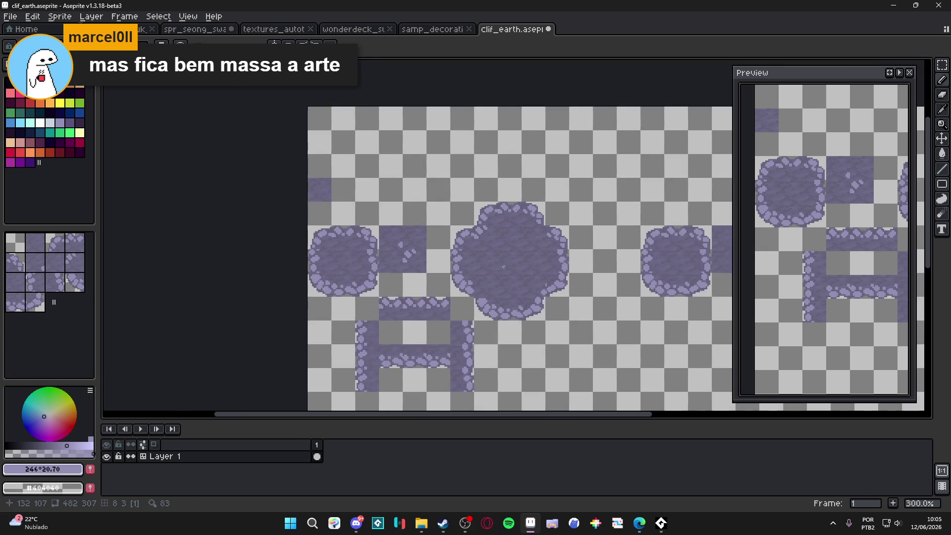
pyautogui.scroll(7, 511, 269)
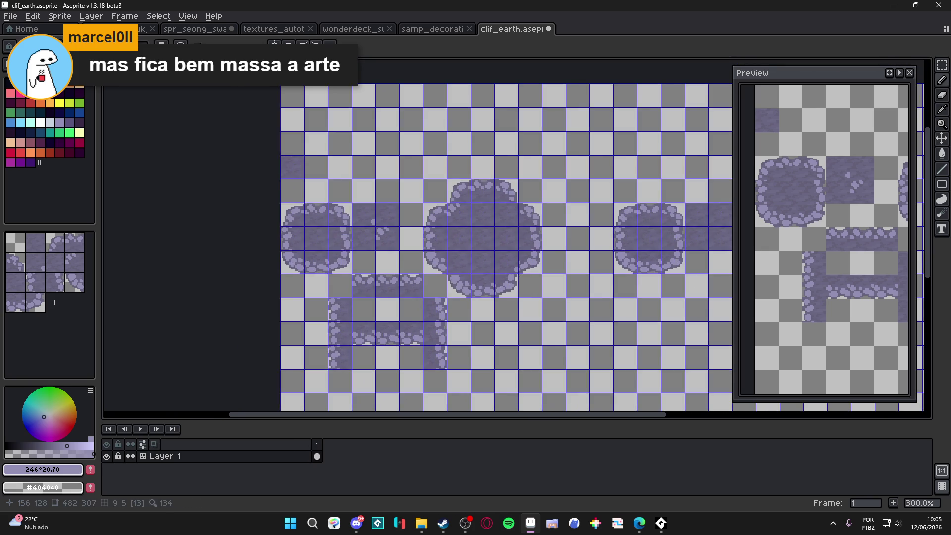
pyautogui.click(516, 243)
pyautogui.scroll(-5, 557, 286)
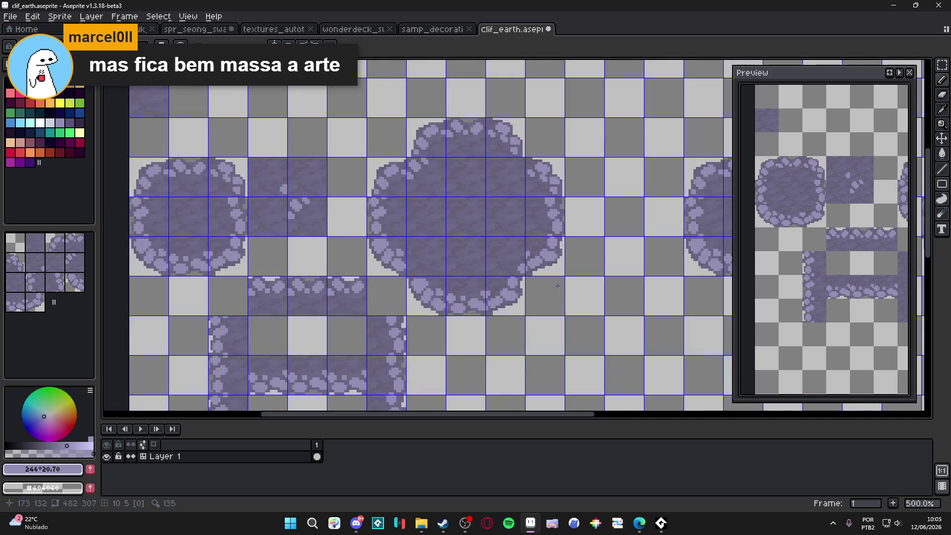
pyautogui.scroll(-2, 543, 281)
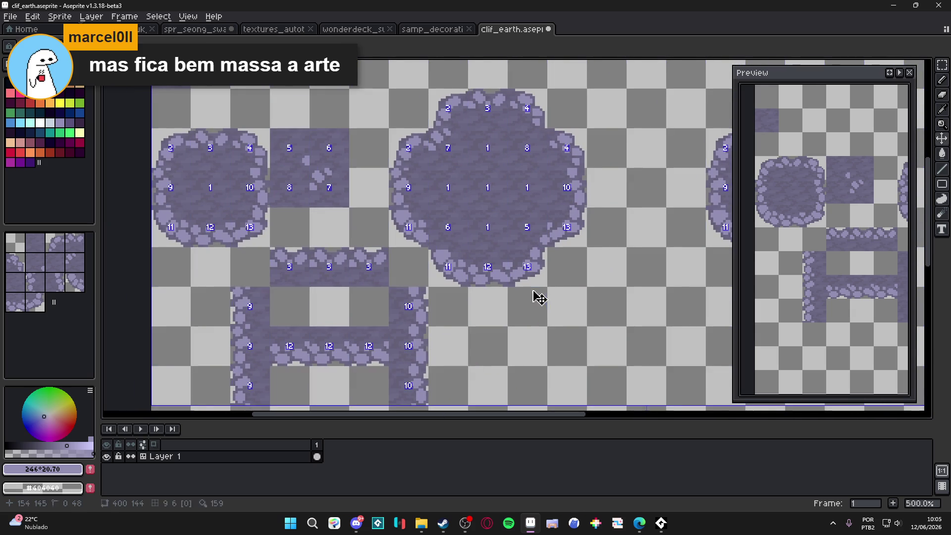
pyautogui.hotkey('ctrl', 'z')
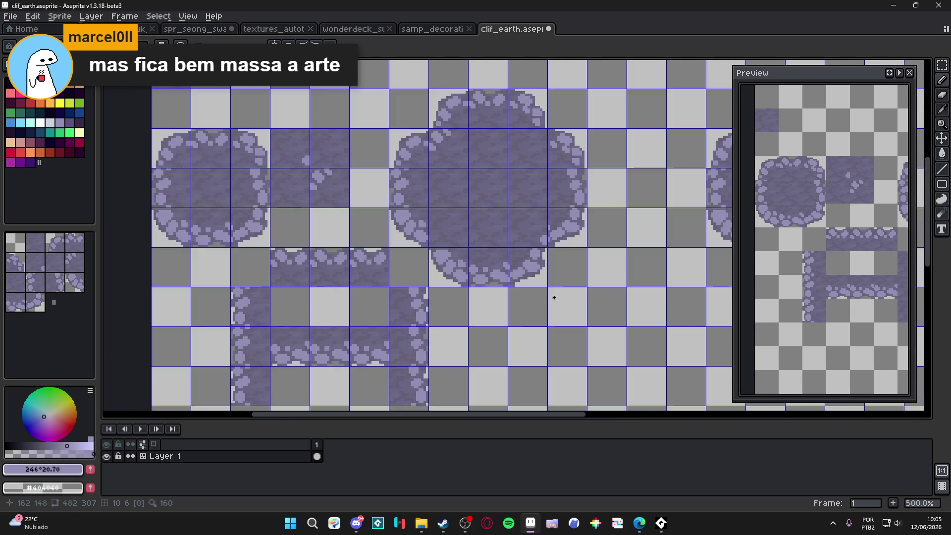
pyautogui.moveTo(497, 313); pyautogui.dragTo(510, 282)
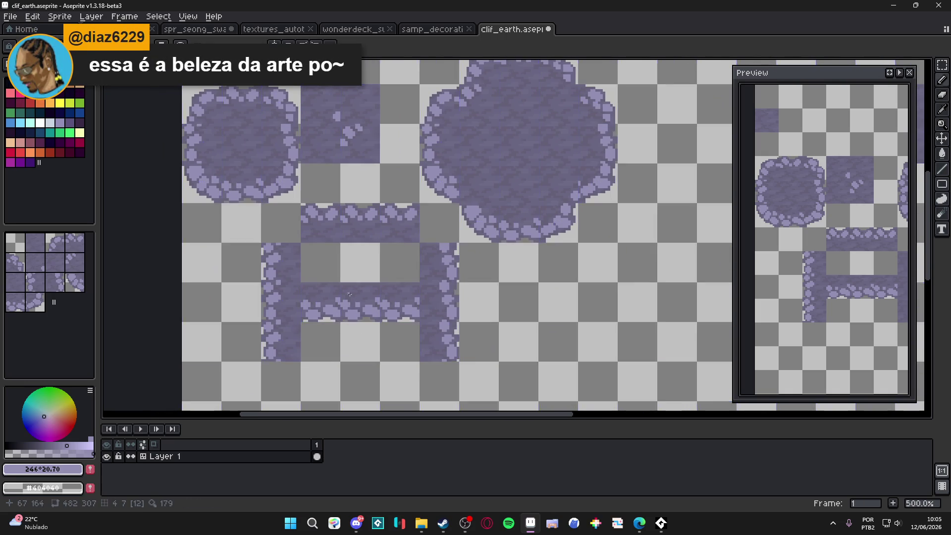
pyautogui.scroll(5, 384, 317)
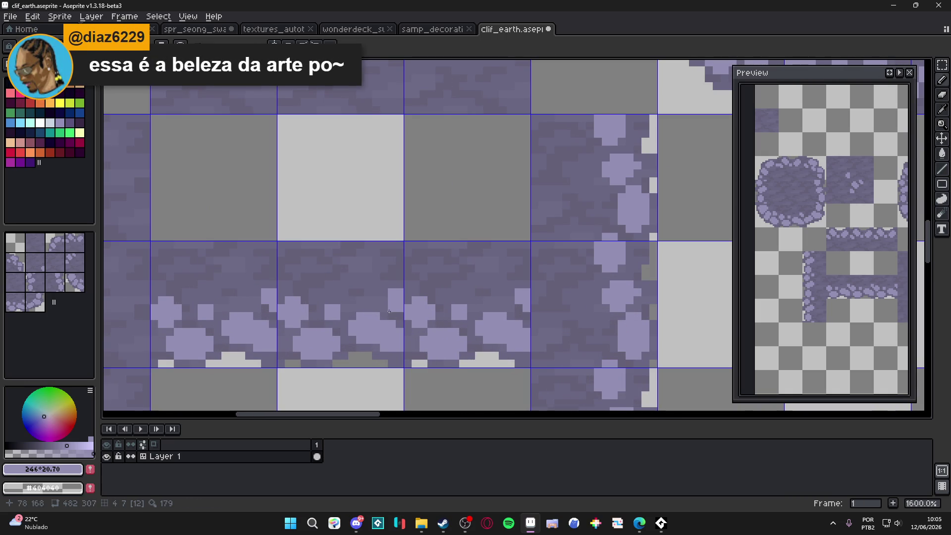
# Sample dark purple #696682 and paint light pebble blobs near the rock edge.
pyautogui.keyDown('alt'); pyautogui.click(395, 277); pyautogui.keyUp('alt')
pyautogui.click(397, 296)
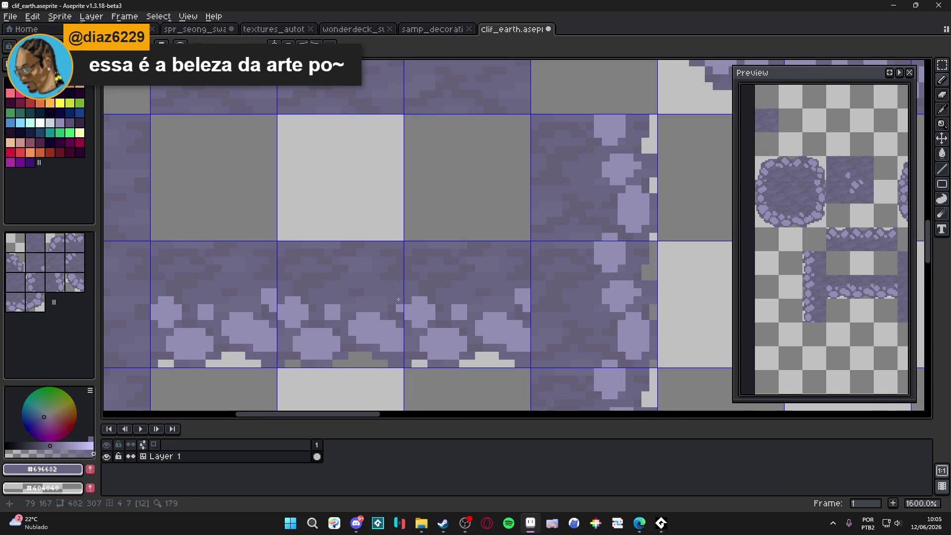
pyautogui.click(398, 308)
pyautogui.keyDown('alt'); pyautogui.click(377, 323); pyautogui.keyUp('alt')
pyautogui.scroll(-3, 382, 321)
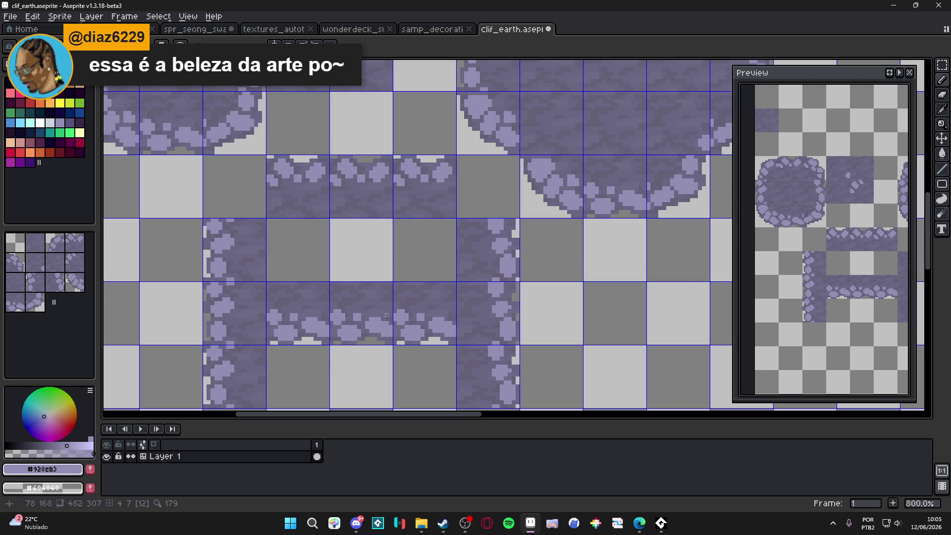
pyautogui.scroll(-4, 390, 313)
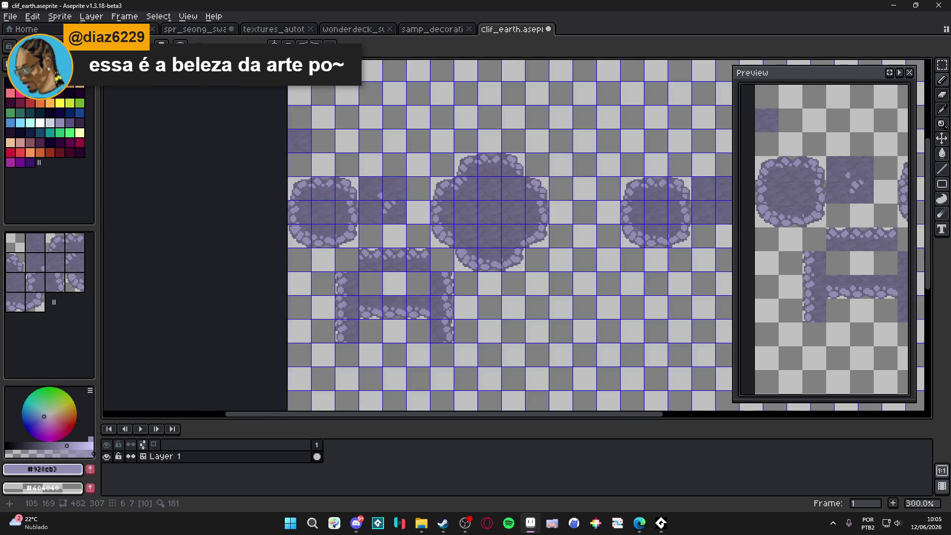
pyautogui.scroll(7, 380, 255)
pyautogui.click(346, 229)
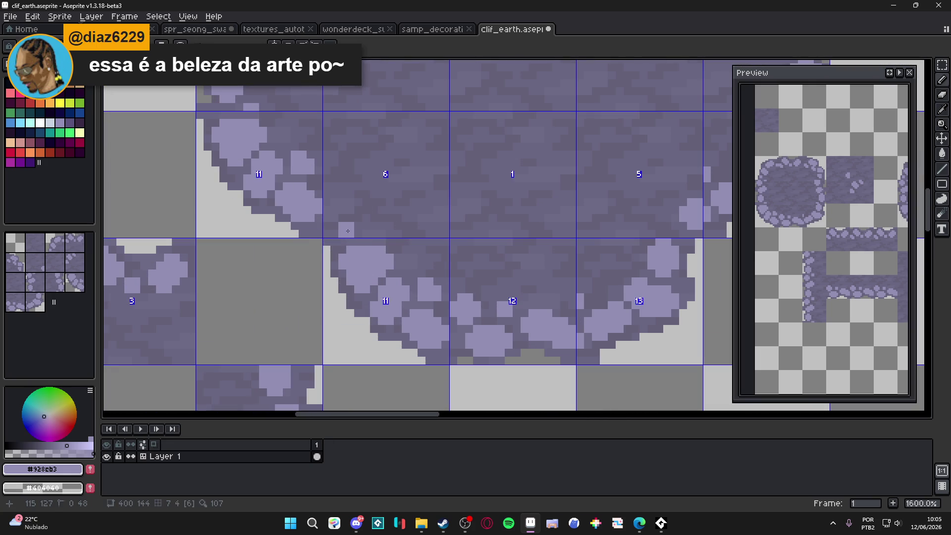
pyautogui.moveTo(349, 223)
pyautogui.mouseDown()
pyautogui.moveTo(342, 220)
pyautogui.moveTo(354, 213)
pyautogui.moveTo(357, 225)
pyautogui.mouseUp()
pyautogui.moveTo(347, 188)
pyautogui.mouseDown()
pyautogui.moveTo(352, 166)
pyautogui.moveTo(356, 183)
pyautogui.mouseUp()
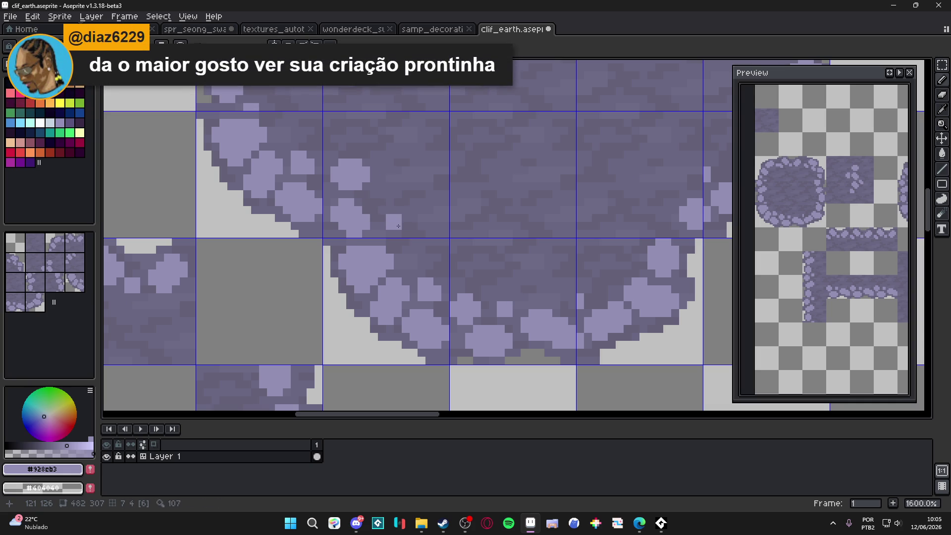
pyautogui.scroll(-6, 398, 226)
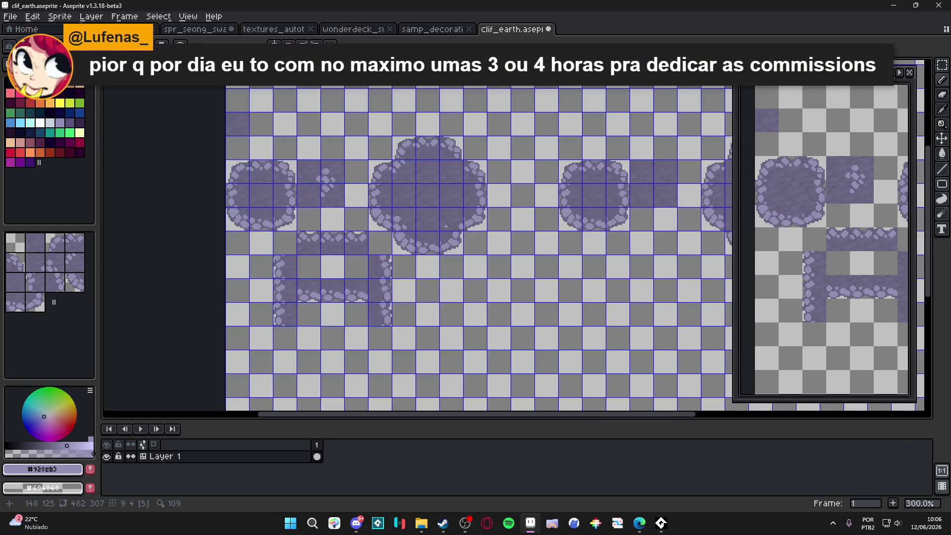
# Paint light-purple #928cb3 pebble pixels along the big rock's edge.
pyautogui.scroll(8, 445, 229)
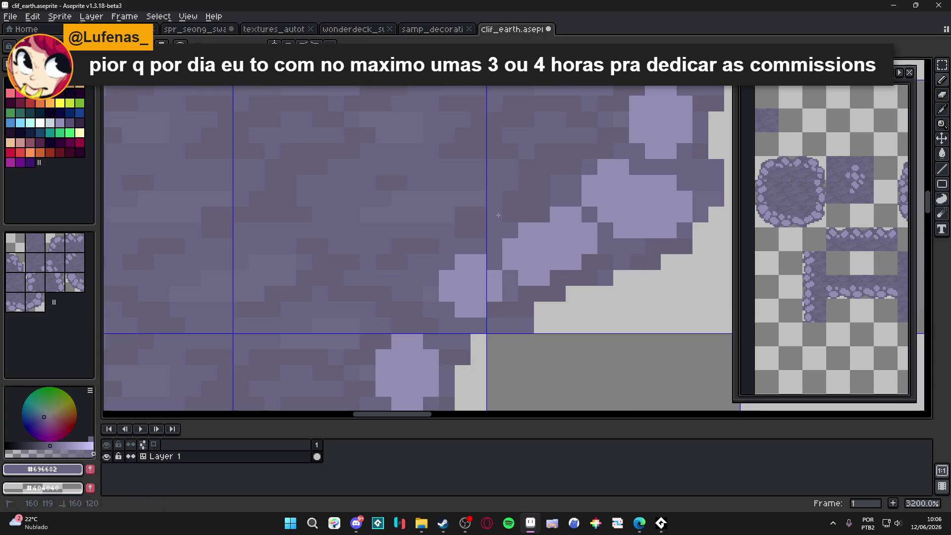
pyautogui.keyDown('alt'); pyautogui.click(535, 226); pyautogui.keyUp('alt')
pyautogui.moveTo(530, 178); pyautogui.dragTo(552, 172)
pyautogui.scroll(-7, 553, 172)
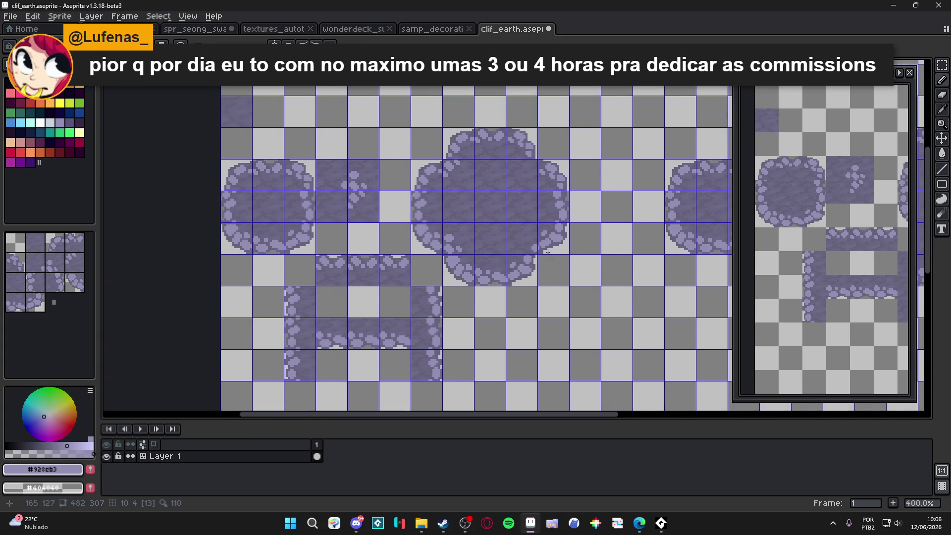
pyautogui.scroll(6, 556, 226)
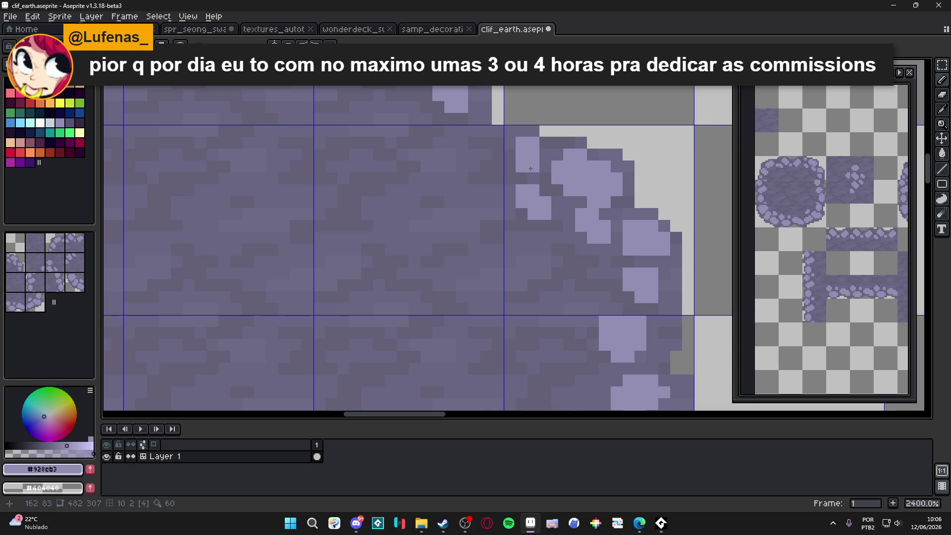
pyautogui.scroll(-7, 531, 168)
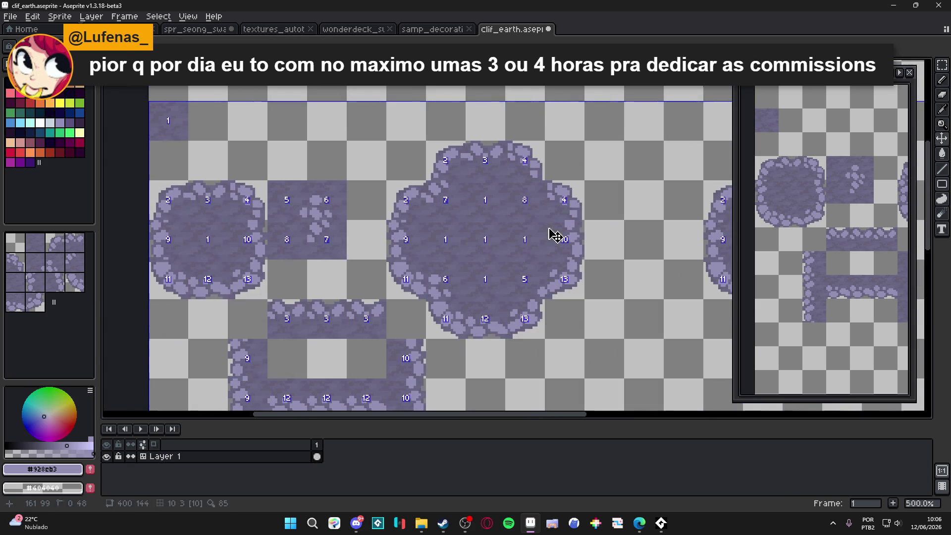
pyautogui.scroll(5, 557, 232)
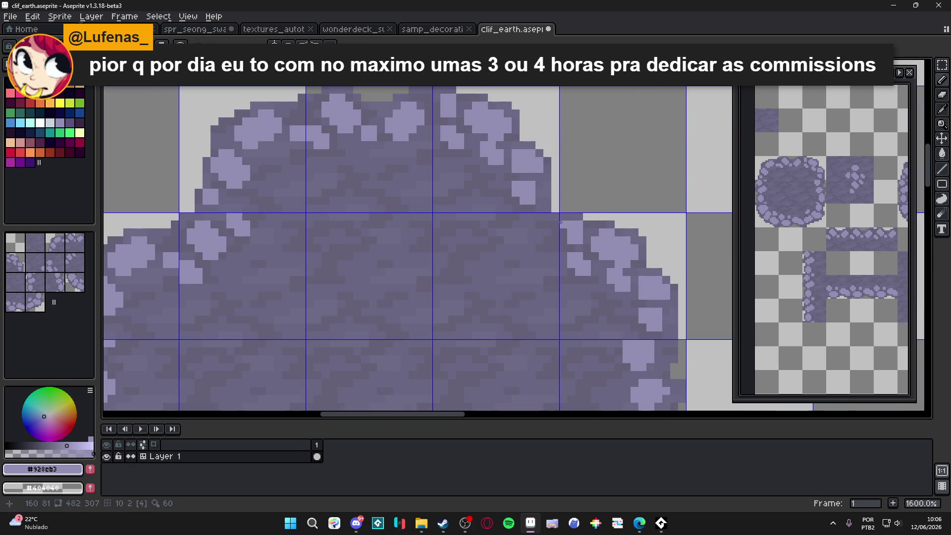
# Add another light pebble inside the rock border, then undo the last stroke.
pyautogui.scroll(-1, 539, 241)
pyautogui.scroll(-3, 539, 241)
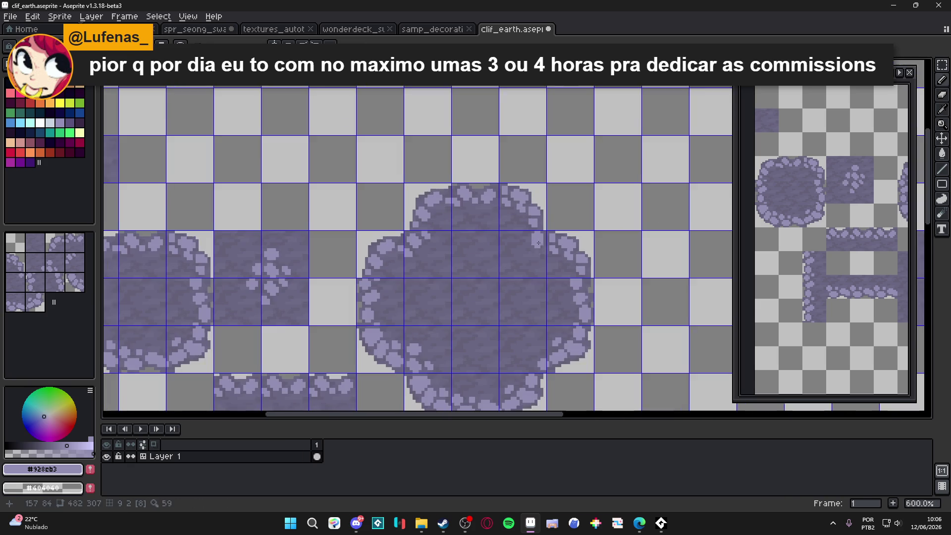
pyautogui.scroll(3, 563, 200)
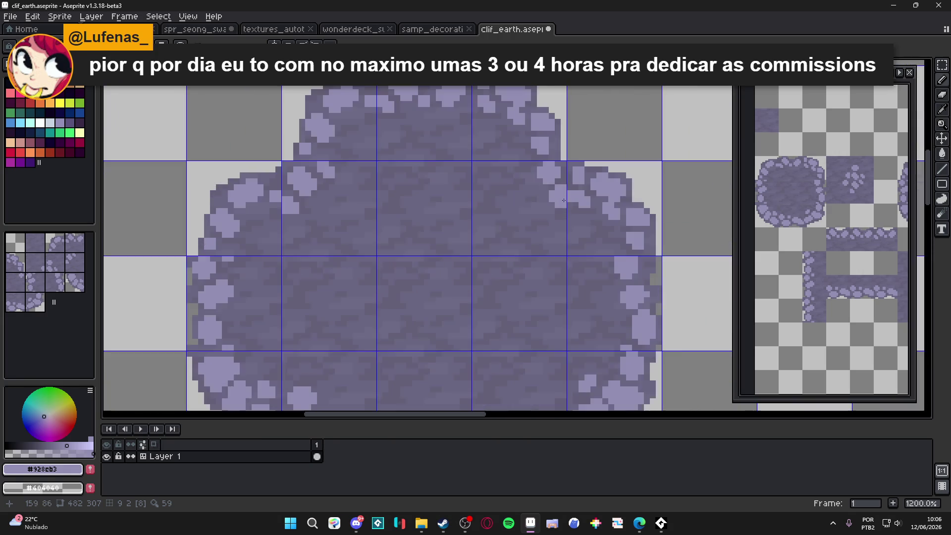
pyautogui.scroll(1, 564, 200)
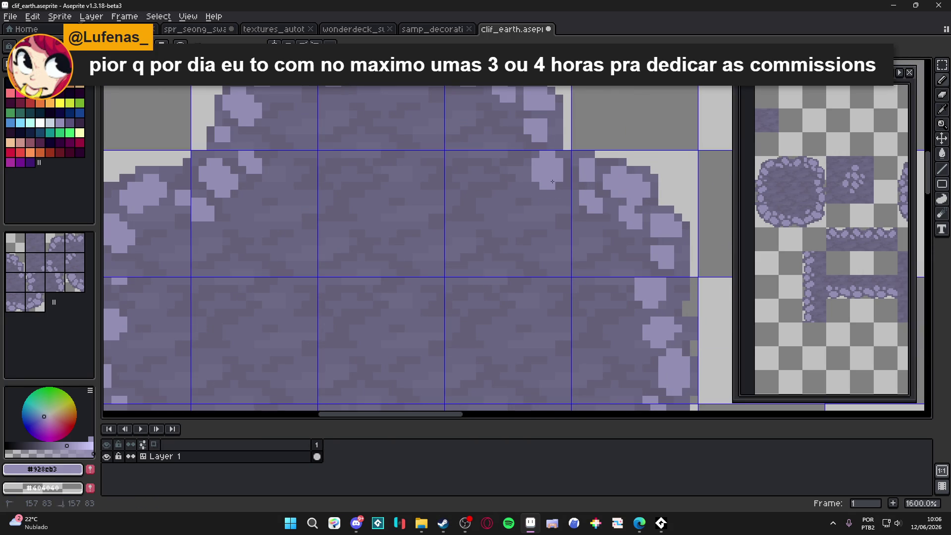
pyautogui.click(550, 216)
pyautogui.moveTo(507, 174); pyautogui.dragTo(519, 174)
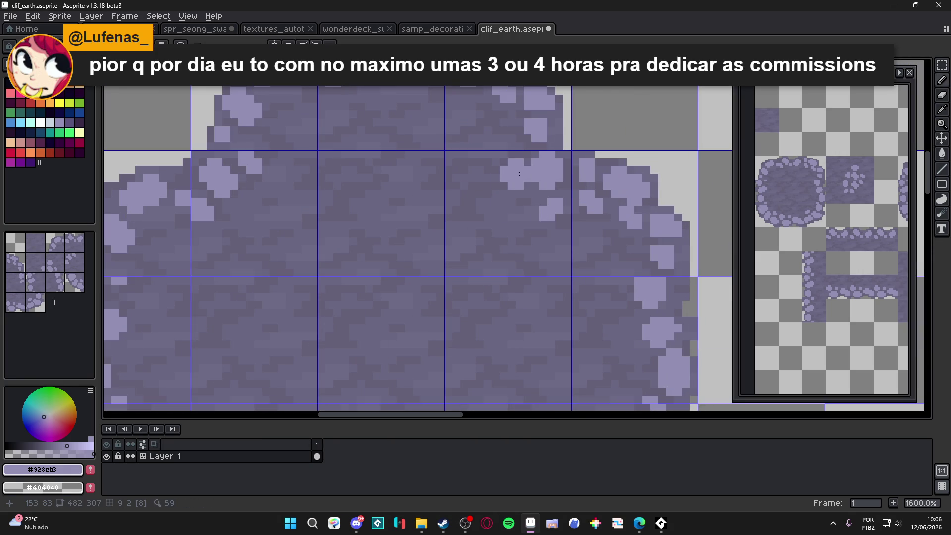
pyautogui.scroll(-5, 513, 173)
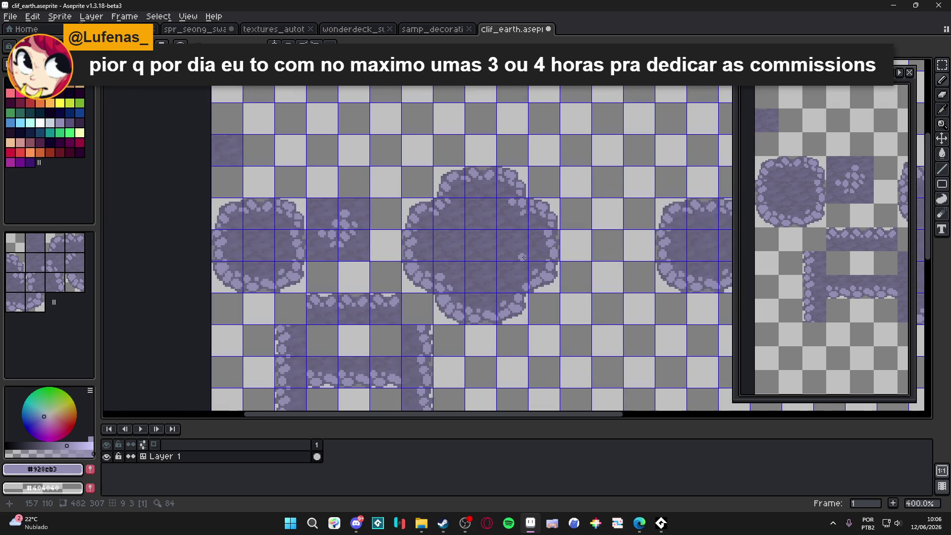
pyautogui.hotkey('ctrl', 'z')
pyautogui.scroll(-1, 527, 258)
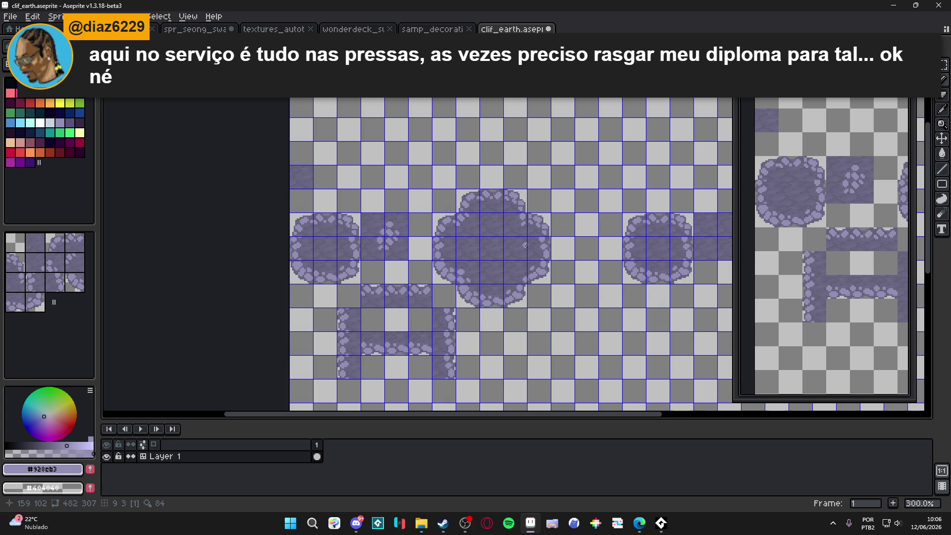
# Hide the tile grid overlay and save clif_earth.aseprite.
pyautogui.hscroll(-1, 545, 258)
pyautogui.press("ctrl+'")
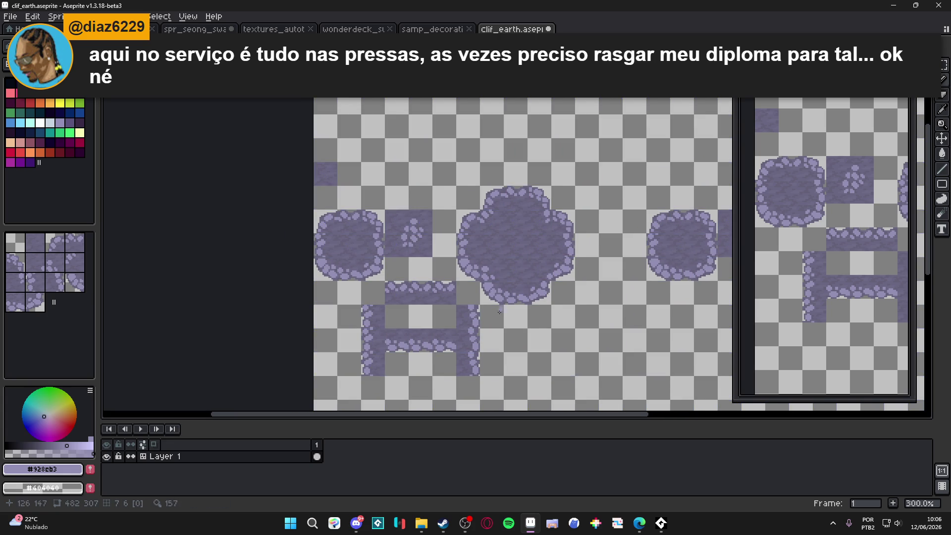
pyautogui.hscroll(-2, 505, 305)
pyautogui.scroll(-1, 510, 283)
pyautogui.hotkey('ctrl', 's')
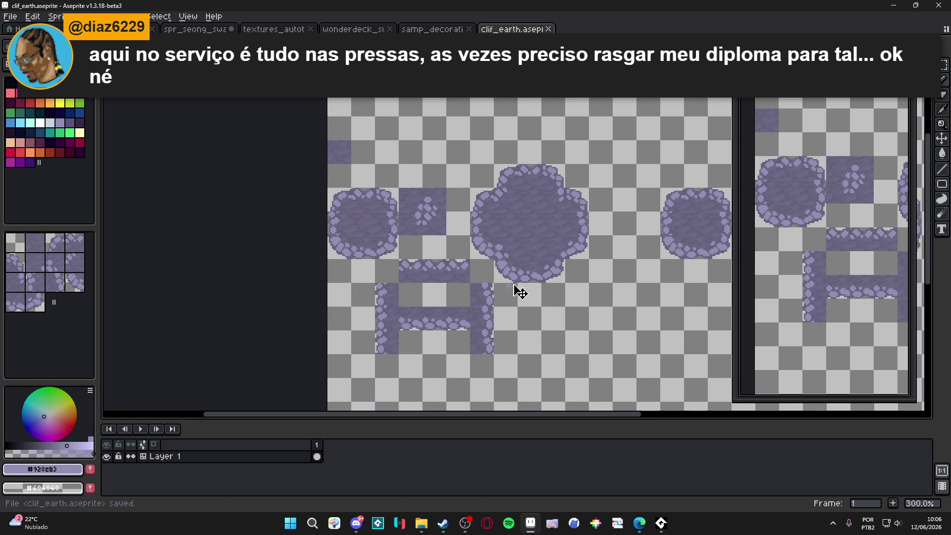
# Clear the selection around the rock tile, pick the Paint Bucket, and bring up samp_decorations.
pyautogui.moveTo(335, 196)
pyautogui.mouseDown()
pyautogui.moveTo(386, 249)
pyautogui.moveTo(392, 195)
pyautogui.moveTo(335, 195)
pyautogui.moveTo(397, 256)
pyautogui.mouseUp()
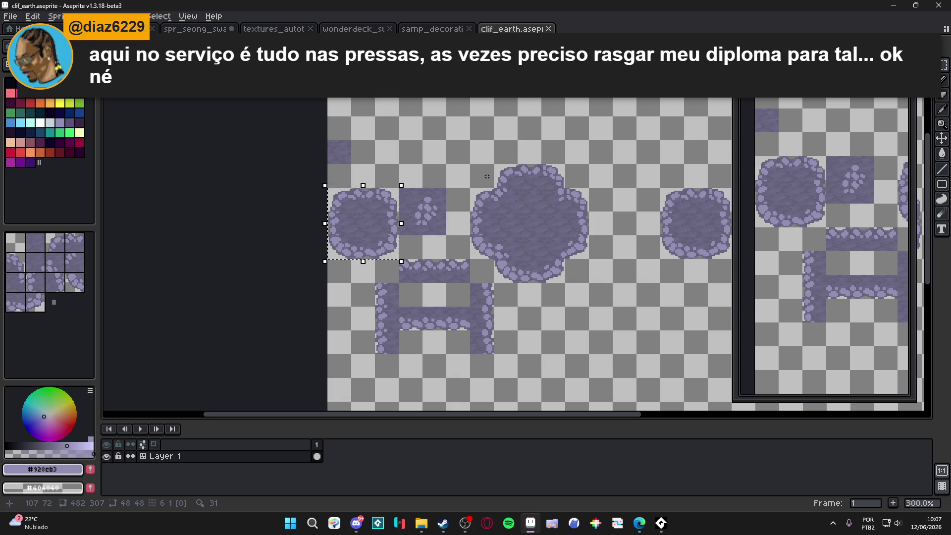
pyautogui.hotkey('ctrl', 'd')
pyautogui.press('g')
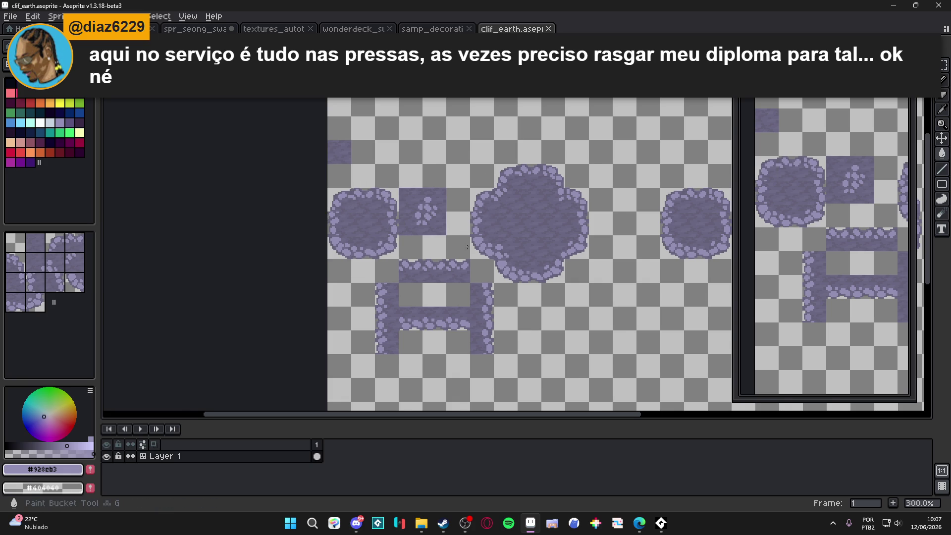
pyautogui.scroll(-2, 464, 244)
pyautogui.click(431, 28)
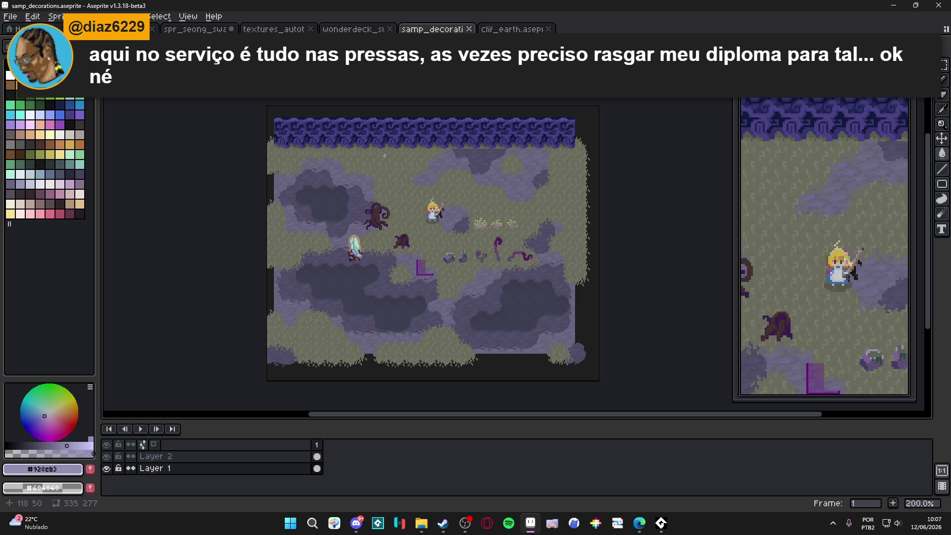
# Zoom in on samp_decorations and dock it as a split view left of the clif_earth tiles.
pyautogui.press('+')
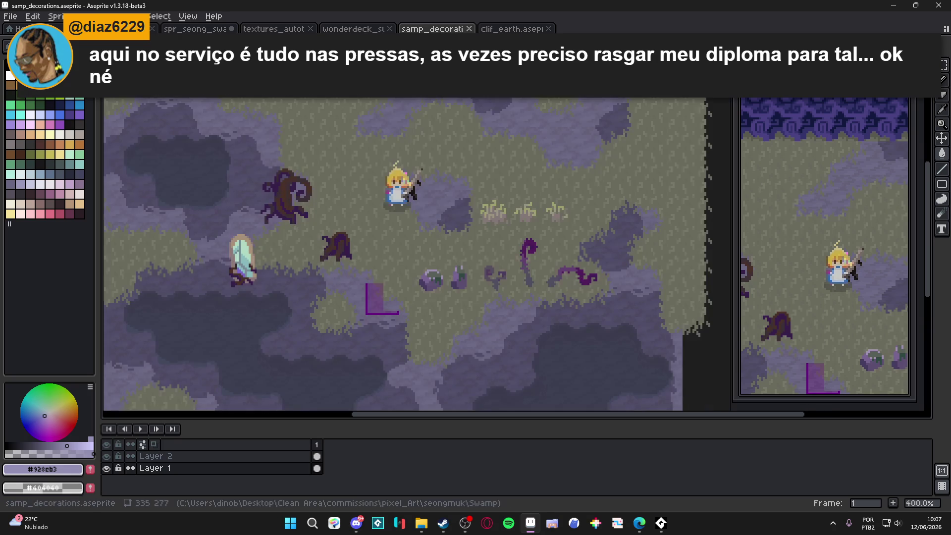
pyautogui.moveTo(431, 29)
pyautogui.mouseDown()
pyautogui.moveTo(117, 184)
pyautogui.moveTo(119, 198)
pyautogui.mouseUp()
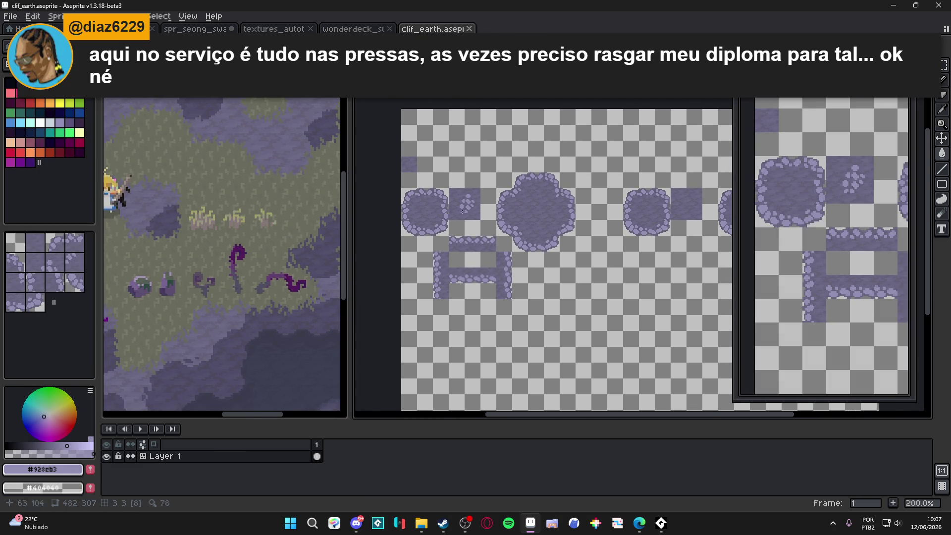
pyautogui.scroll(2, 488, 262)
pyautogui.scroll(1, 279, 223)
pyautogui.scroll(2, 279, 223)
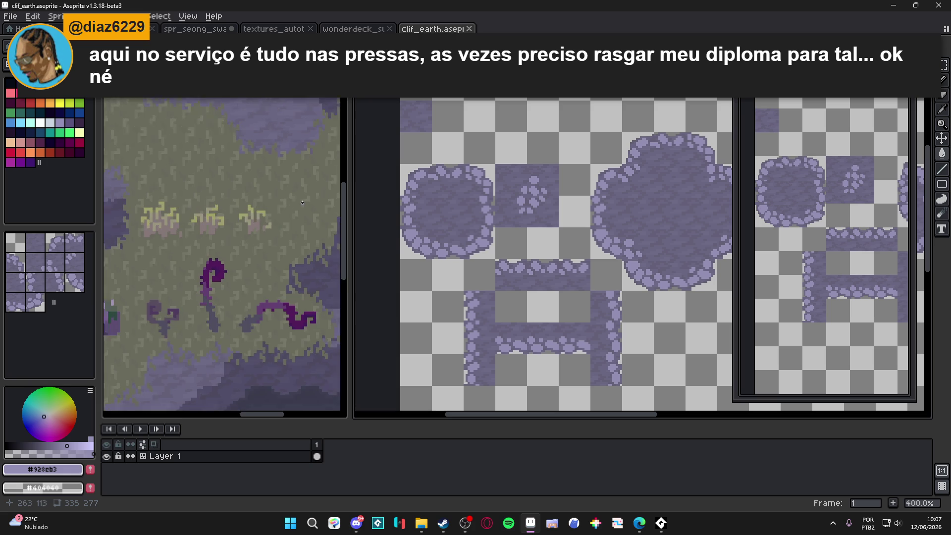
# Activate the sample scene, pick the Paint Bucket, and return to the clif_earth tiles.
pyautogui.click(279, 223)
pyautogui.scroll(3, 427, 245)
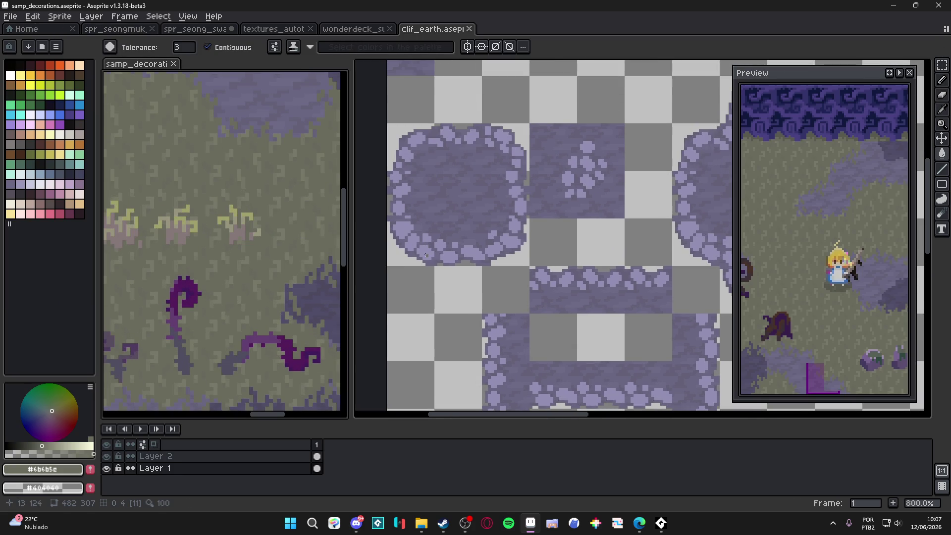
pyautogui.press('g')
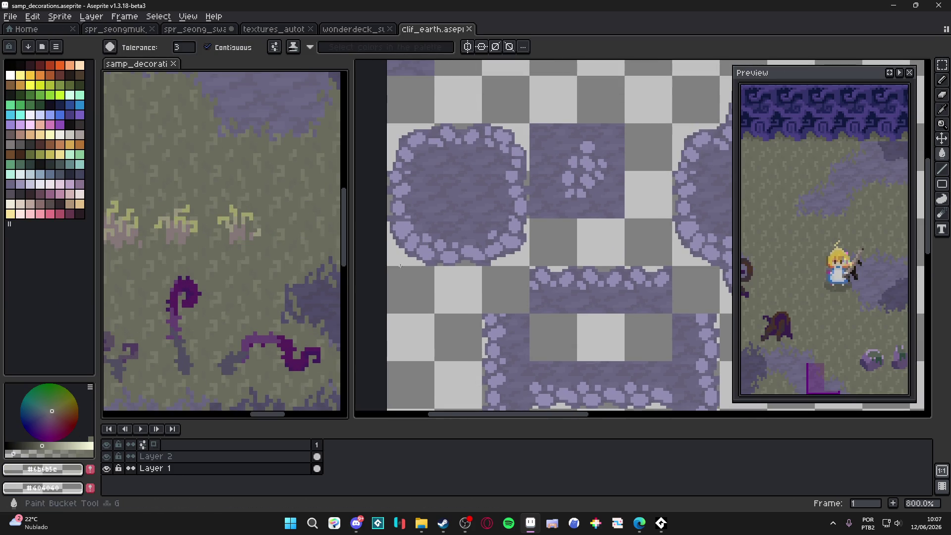
pyautogui.click(382, 263)
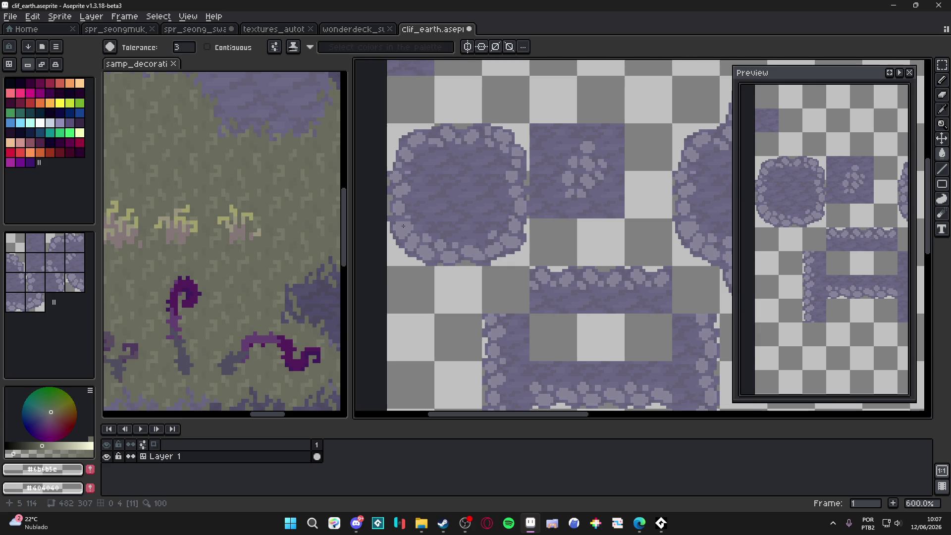
# Zoom and pan across the purple clif_earth rock tiles and save the file.
pyautogui.scroll(-3, 589, 236)
pyautogui.hscroll(5, 590, 236)
pyautogui.scroll(-2, 590, 236)
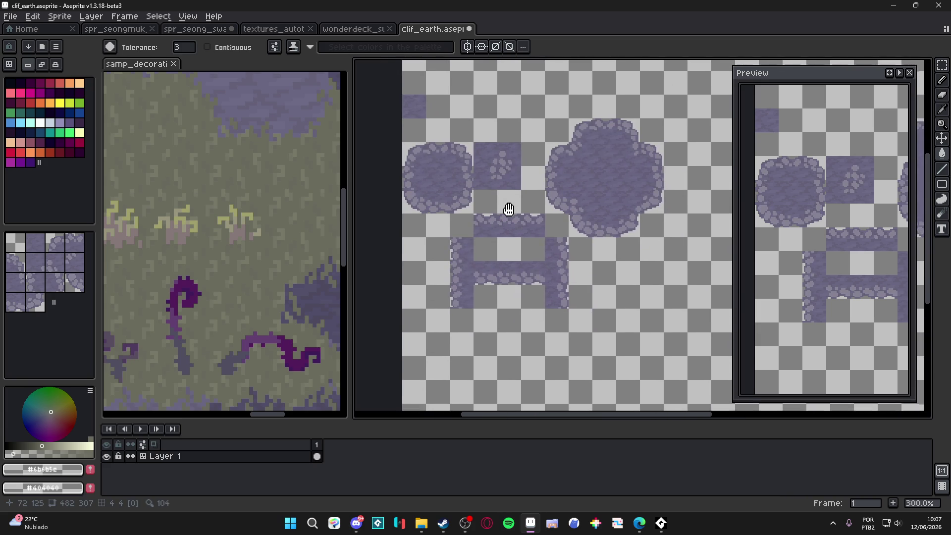
pyautogui.scroll(1, 580, 236)
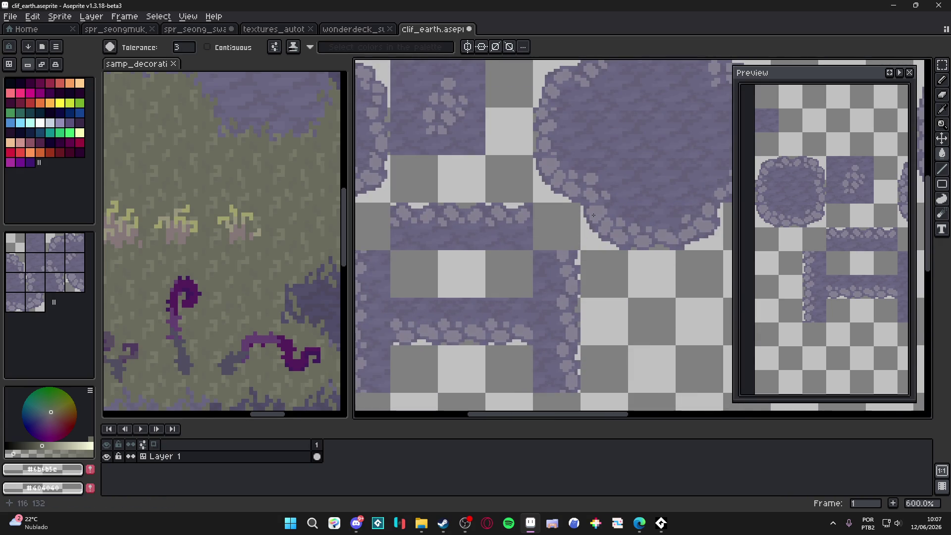
pyautogui.scroll(-2, 555, 233)
pyautogui.hotkey('ctrl', 's')
pyautogui.scroll(2, 540, 226)
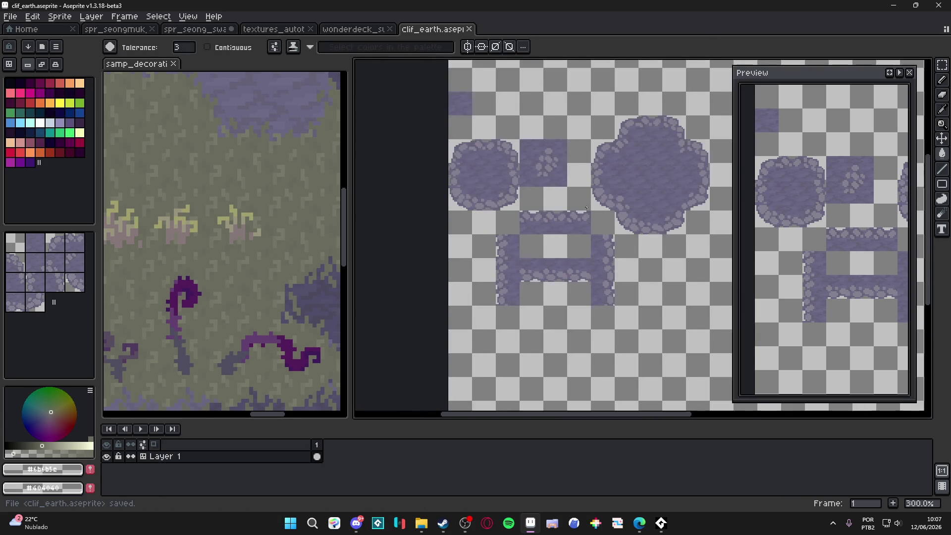
pyautogui.scroll(-1, 520, 213)
pyautogui.moveTo(593, 245)
pyautogui.mouseDown()
pyautogui.moveTo(589, 198)
pyautogui.moveTo(564, 208)
pyautogui.moveTo(579, 240)
pyautogui.moveTo(524, 301)
pyautogui.mouseUp()
pyautogui.scroll(-1, 523, 302)
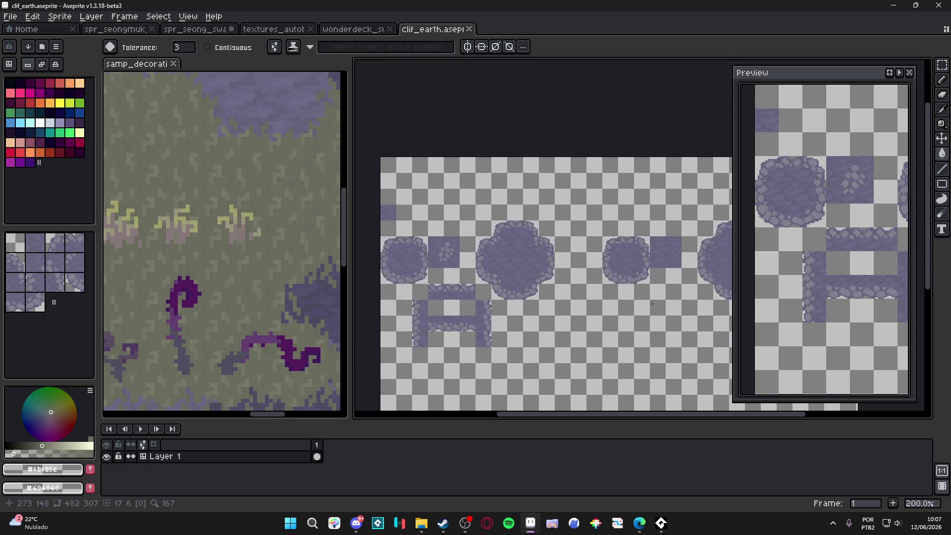
pyautogui.scroll(2, 500, 243)
pyautogui.scroll(-1, 500, 243)
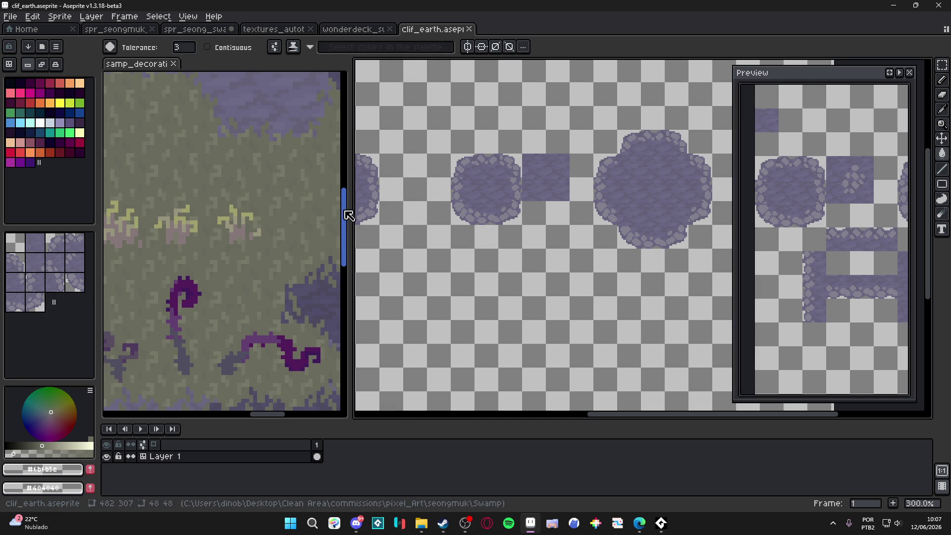
# Sample the grey pebble colour and undo the last two stray pencil blocks.
pyautogui.scroll(5, 582, 250)
pyautogui.keyDown('alt'); pyautogui.click(584, 254); pyautogui.keyUp('alt')
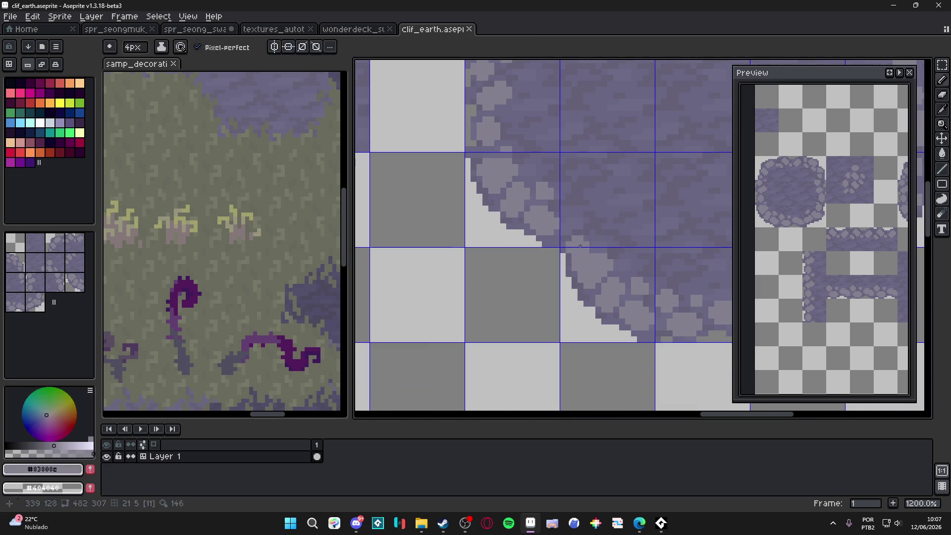
pyautogui.hotkey('ctrl', 'z')
pyautogui.scroll(-3, 592, 253)
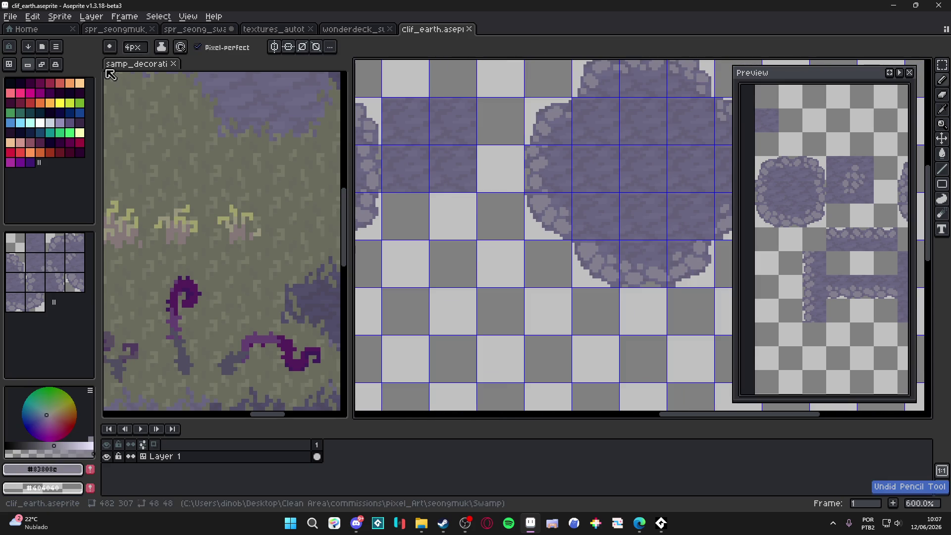
pyautogui.scroll(3, 491, 237)
pyautogui.scroll(-6, 491, 238)
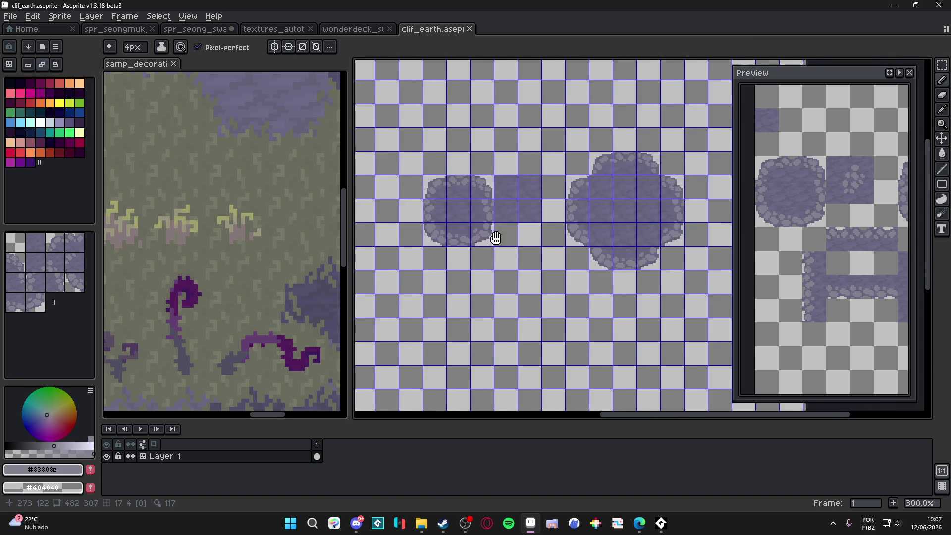
pyautogui.scroll(-2, 491, 238)
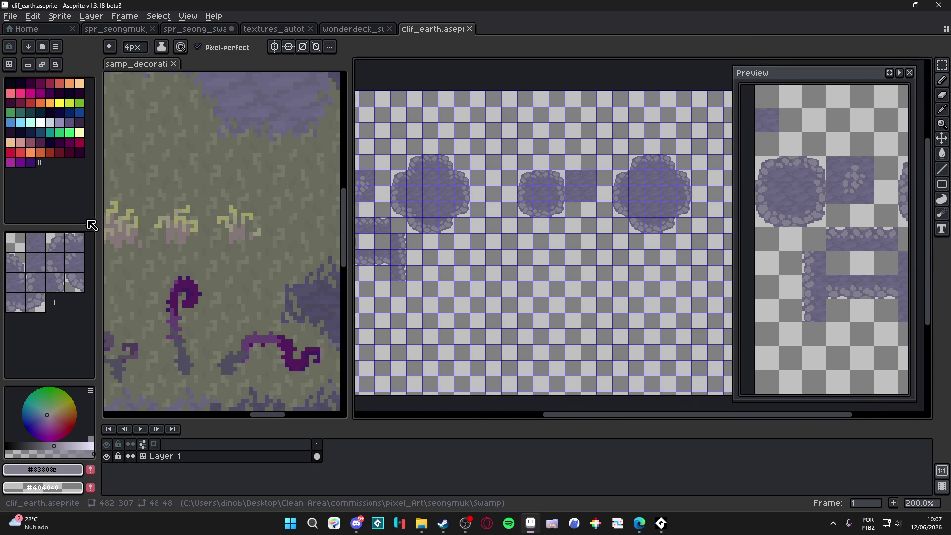
# Switch to tile editing, pick tiles from the canvas, and choose green colour Idx-46.
pyautogui.press('Tab')
pyautogui.keyDown('alt'); pyautogui.click(415, 206); pyautogui.keyUp('alt')
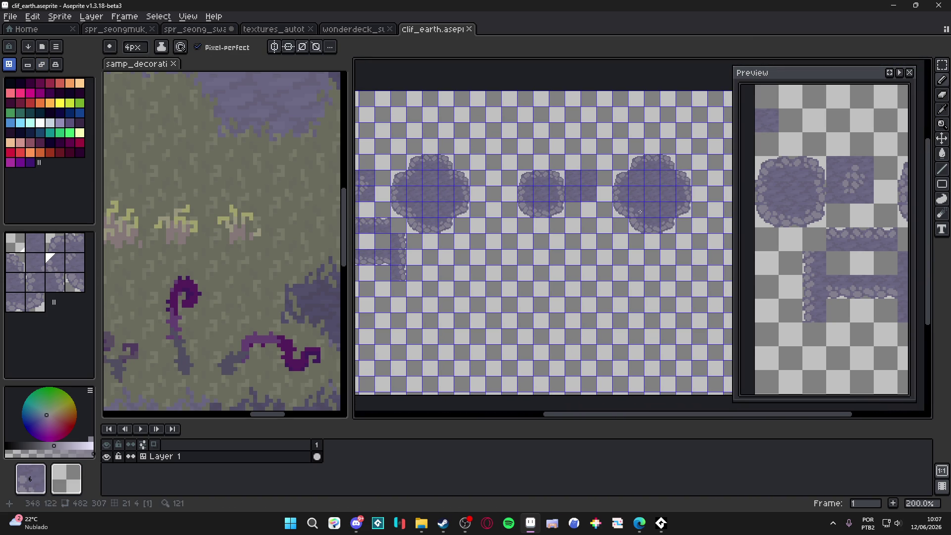
pyautogui.keyDown('alt'); pyautogui.click(458, 174); pyautogui.keyUp('alt')
pyautogui.keyDown('alt'); pyautogui.click(452, 208); pyautogui.keyUp('alt')
pyautogui.hscroll(2, 495, 223)
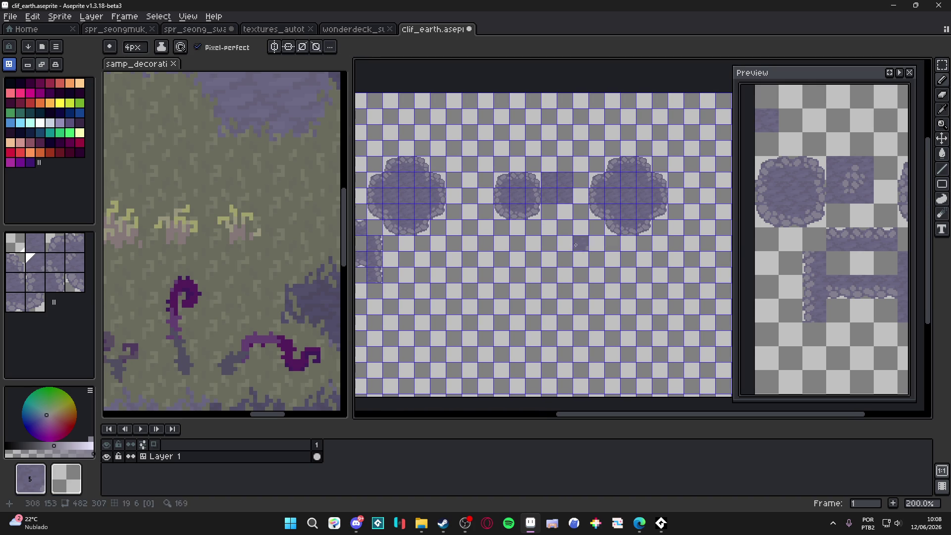
pyautogui.click(69, 133)
# Save clif_earth, shrink the brush to 1px, and show the tile grid over the rock tiles.
pyautogui.scroll(2, 609, 248)
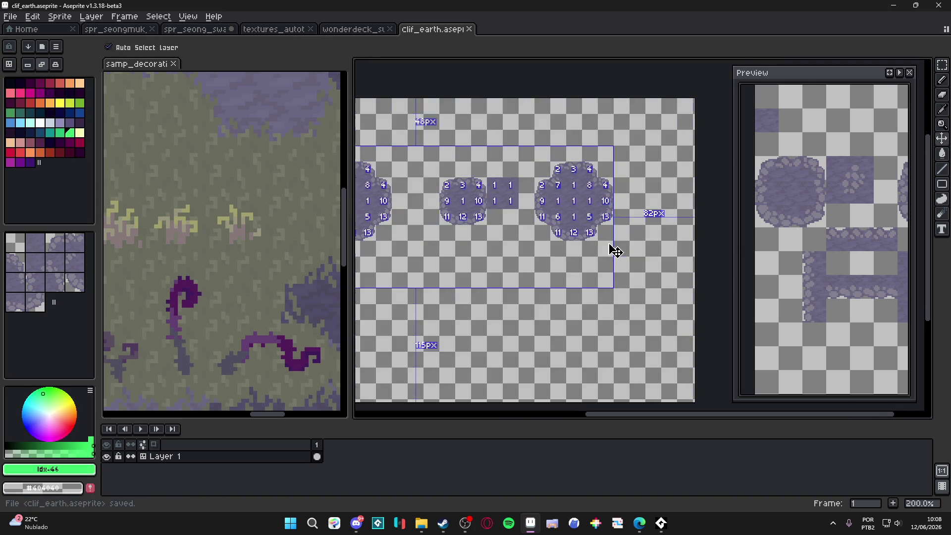
pyautogui.hotkey('ctrl', 's')
pyautogui.scroll(1, 607, 247)
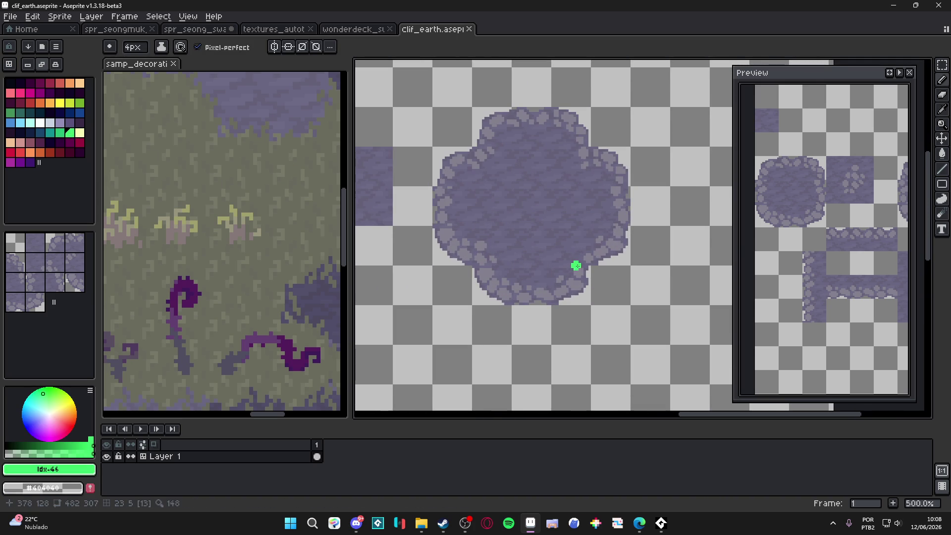
pyautogui.scroll(-1, 580, 310)
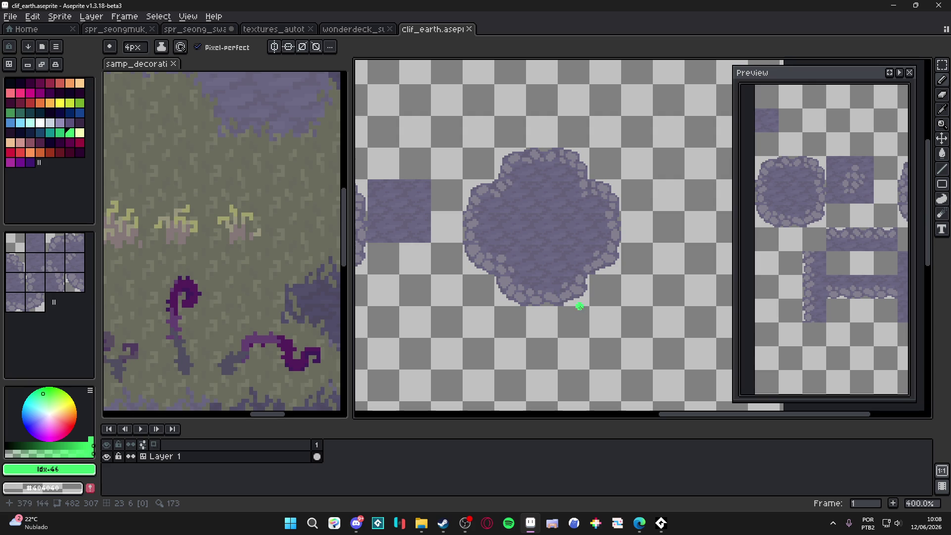
pyautogui.press('-')
pyautogui.press('-')
pyautogui.press('-')
pyautogui.hotkey('ctrl', "'")
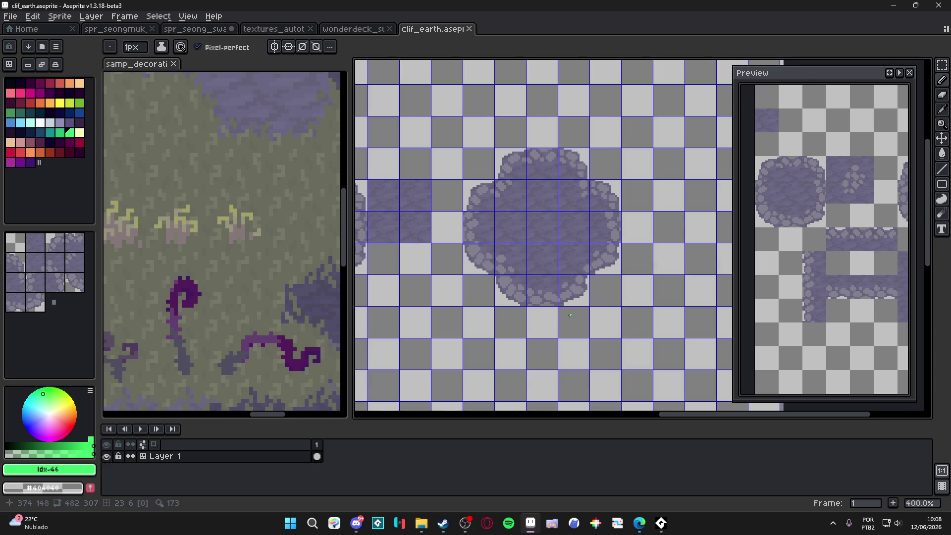
pyautogui.scroll(-1, 577, 287)
pyautogui.hscroll(-2, 577, 287)
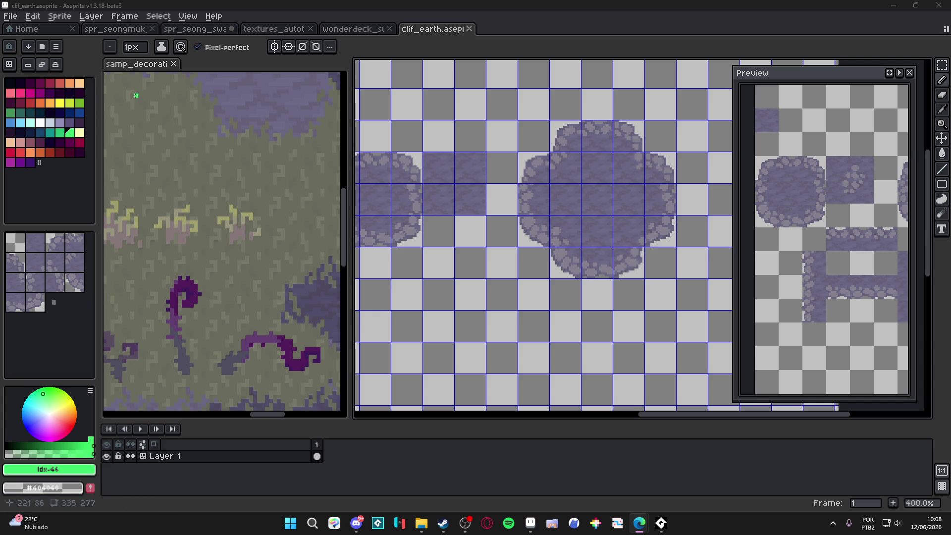
pyautogui.scroll(-1, 488, 230)
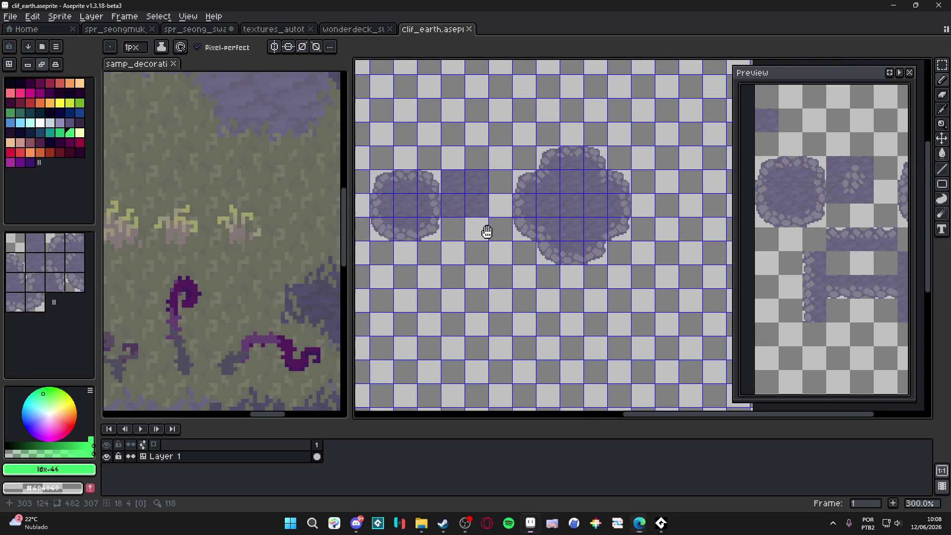
pyautogui.moveTo(484, 233); pyautogui.dragTo(561, 156)
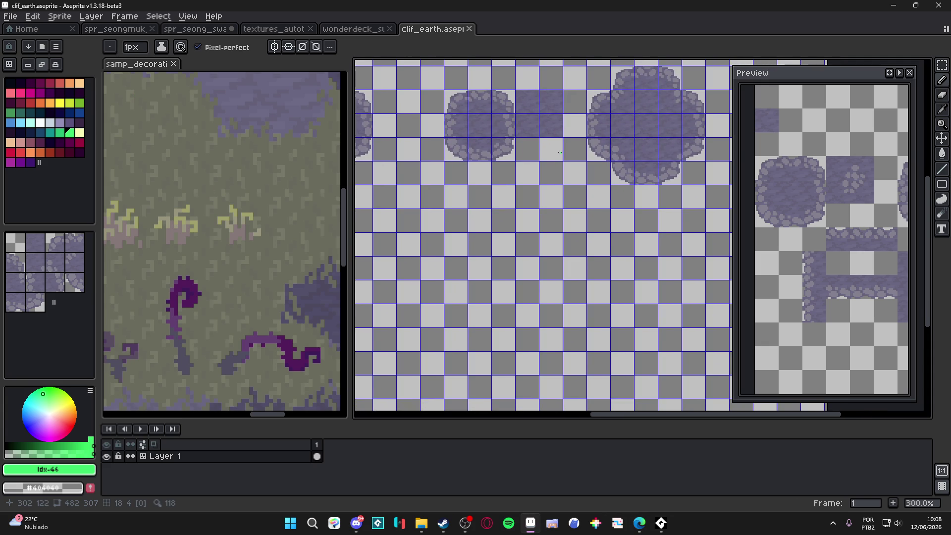
pyautogui.scroll(-1, 534, 164)
pyautogui.moveTo(535, 164)
pyautogui.mouseDown()
pyautogui.moveTo(548, 196)
pyautogui.moveTo(471, 237)
pyautogui.moveTo(494, 227)
pyautogui.mouseUp()
pyautogui.scroll(1, 494, 226)
# Select the left 3x3-tile rock block plus the 2x2-tile block as the pebble patch.
pyautogui.press('w')
pyautogui.click(464, 236)
pyautogui.hotkey('ctrl', 'd')
pyautogui.press('m')
pyautogui.moveTo(422, 206); pyautogui.dragTo(476, 262)
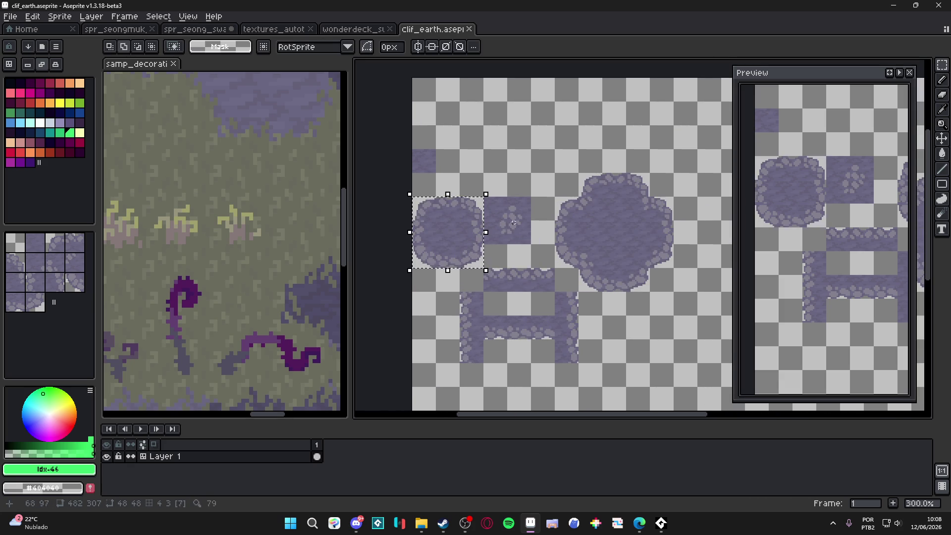
pyautogui.moveTo(525, 200); pyautogui.dragTo(490, 238)
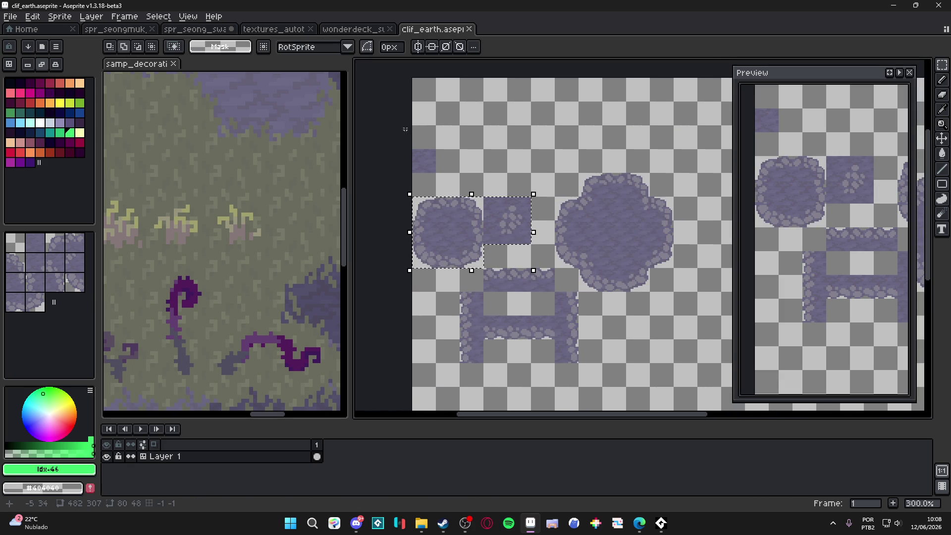
# Look through wonderdeck_swamp and textures_autotiles, then switch to spr_seong_swamp_tileset.
pyautogui.click(344, 30)
pyautogui.scroll(-1, 511, 220)
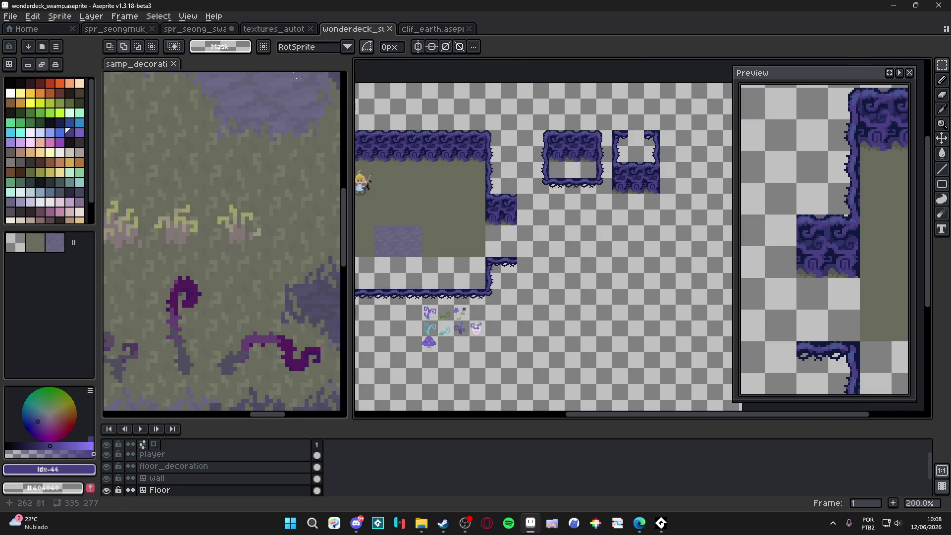
pyautogui.click(262, 29)
pyautogui.scroll(-1, 420, 206)
pyautogui.moveTo(420, 206)
pyautogui.mouseDown()
pyautogui.moveTo(496, 226)
pyautogui.moveTo(480, 225)
pyautogui.mouseUp()
pyautogui.scroll(1, 480, 225)
pyautogui.click(195, 29)
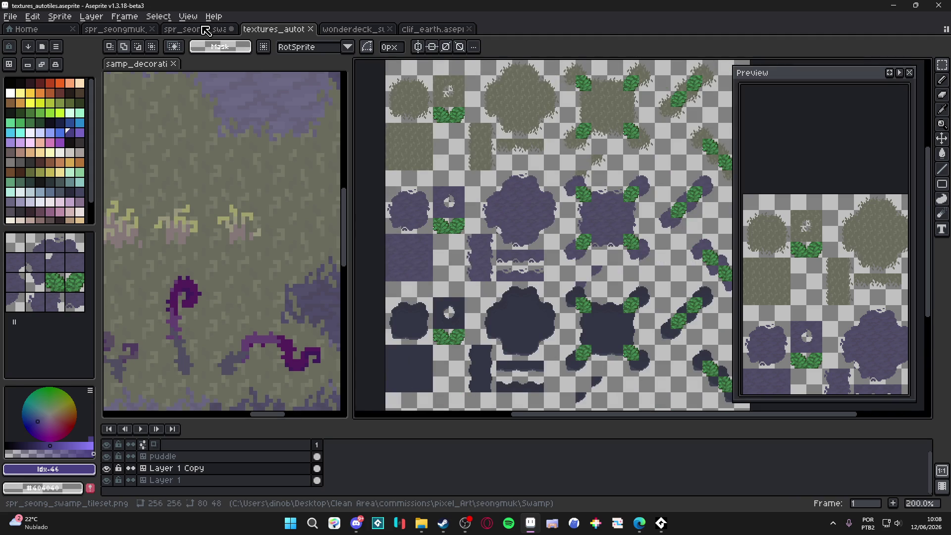
pyautogui.scroll(-1, 526, 198)
pyautogui.scroll(3, 526, 198)
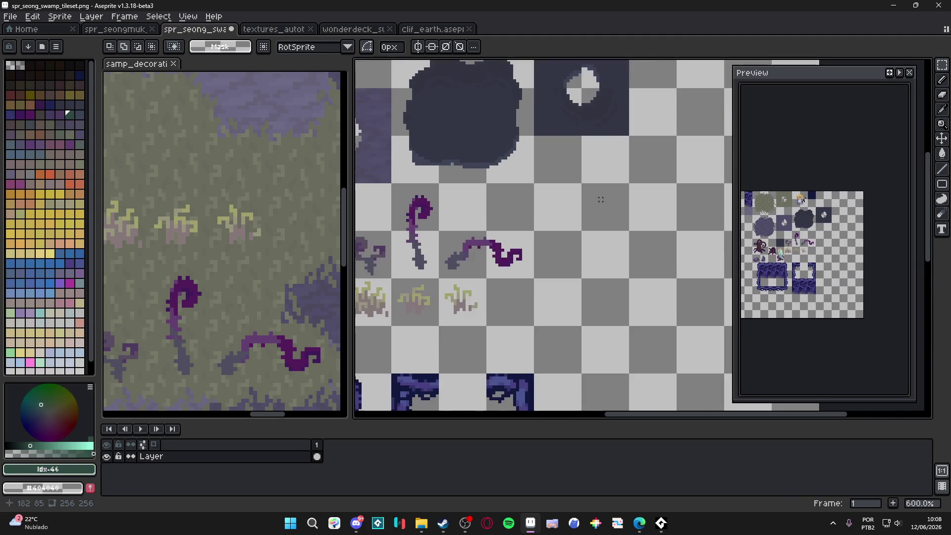
# Paste the pebble patch beside the puddles, nudge it up one pixel, and save the tileset.
pyautogui.hotkey('ctrl', 'v')
pyautogui.scroll(1, 556, 259)
pyautogui.moveTo(557, 259); pyautogui.dragTo(579, 198)
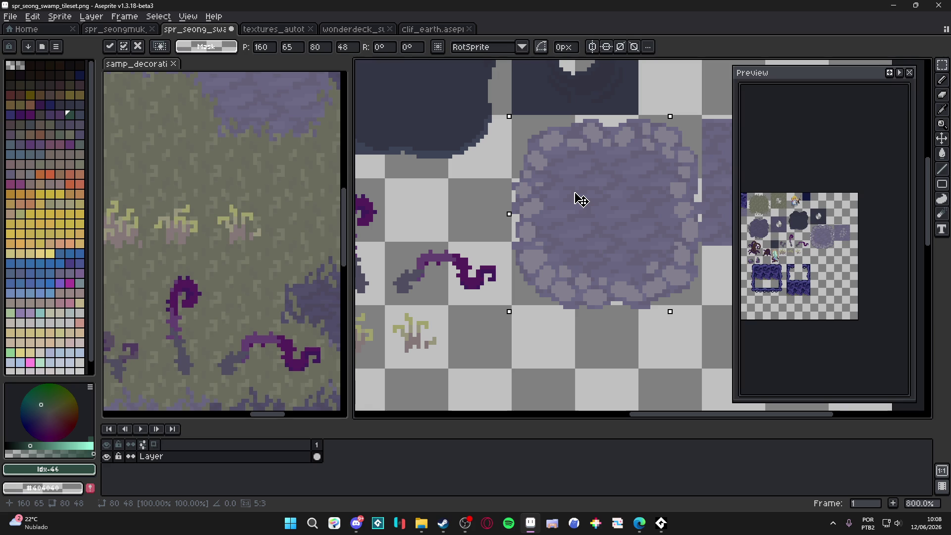
pyautogui.press('Up')
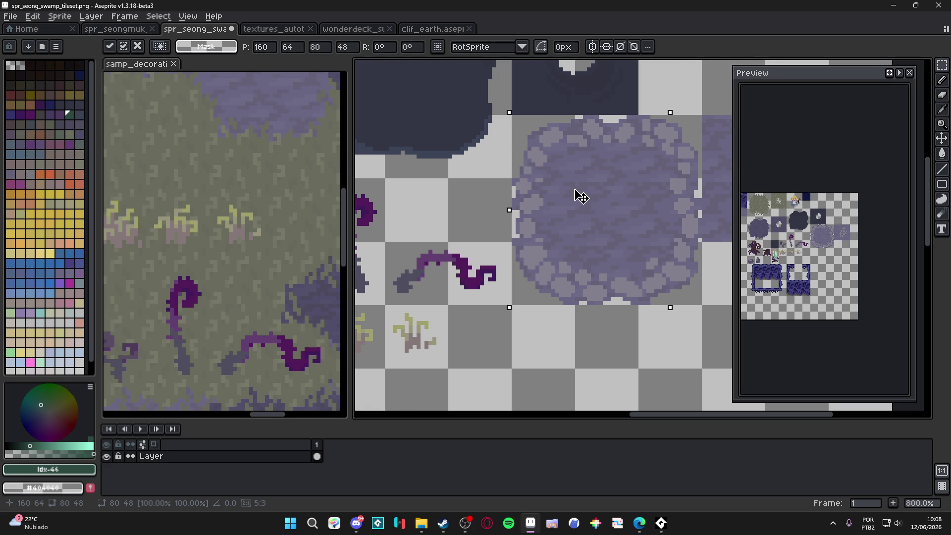
pyautogui.scroll(-1, 582, 201)
pyautogui.hotkey('ctrl', 's')
pyautogui.scroll(-1, 555, 298)
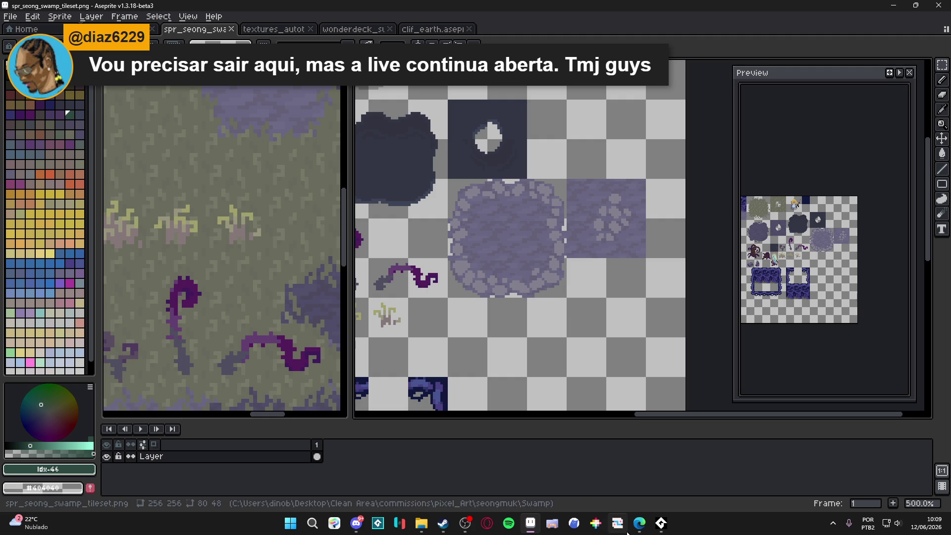
# Launch Tiled by searching 'tiled' from the Start menu.
pyautogui.click(288, 529)
pyautogui.write('tiled')
pyautogui.press('Return')
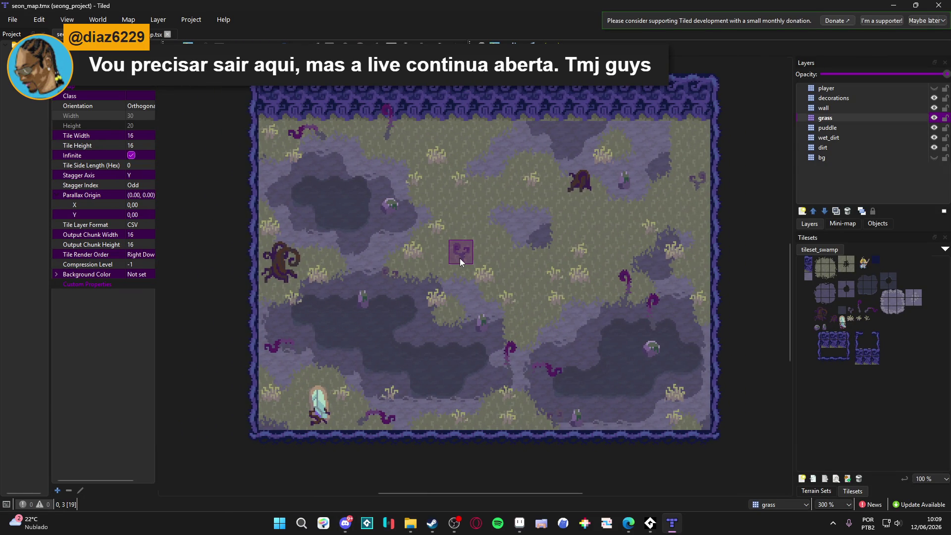
# Start and cancel a new project, then open tileset_swamp.tsx for editing.
pyautogui.click(14, 20)
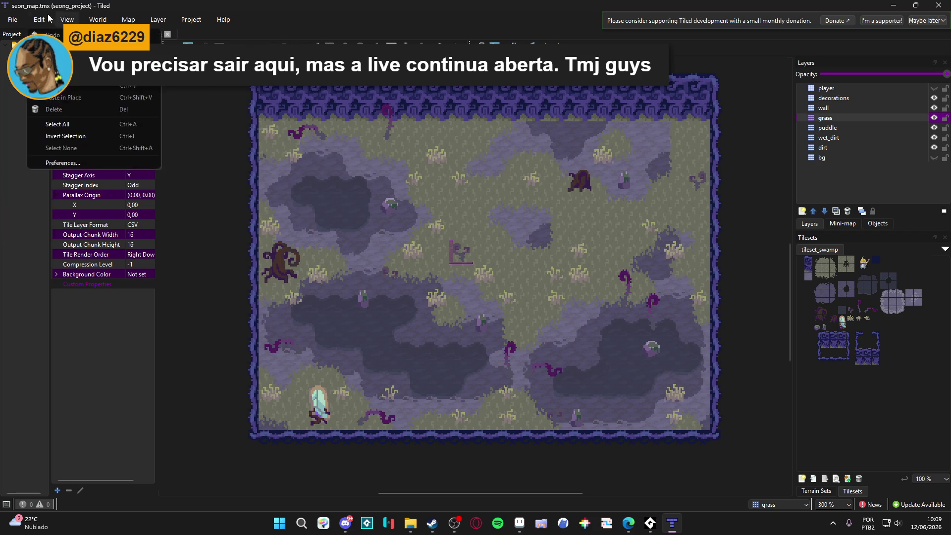
pyautogui.moveTo(29, 35)
pyautogui.click(200, 33)
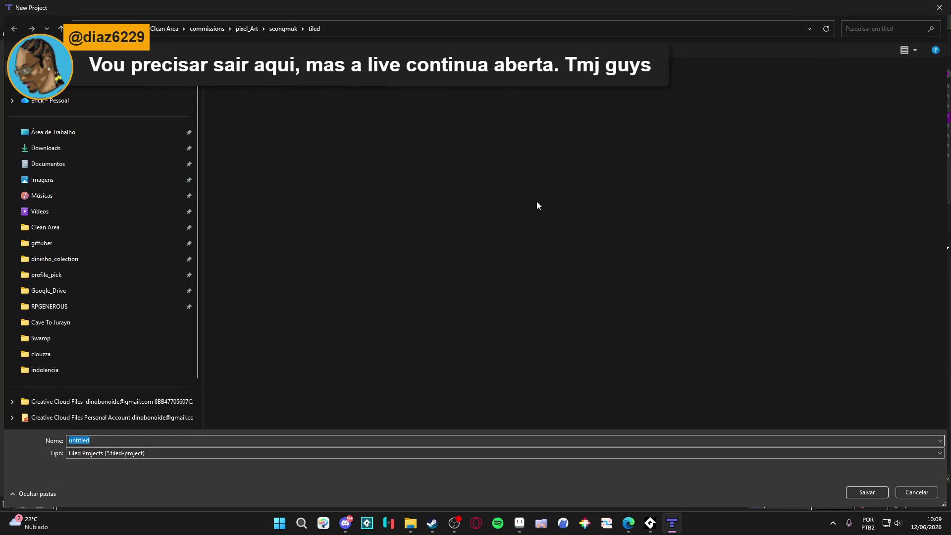
pyautogui.click(908, 492)
pyautogui.scroll(2, 658, 255)
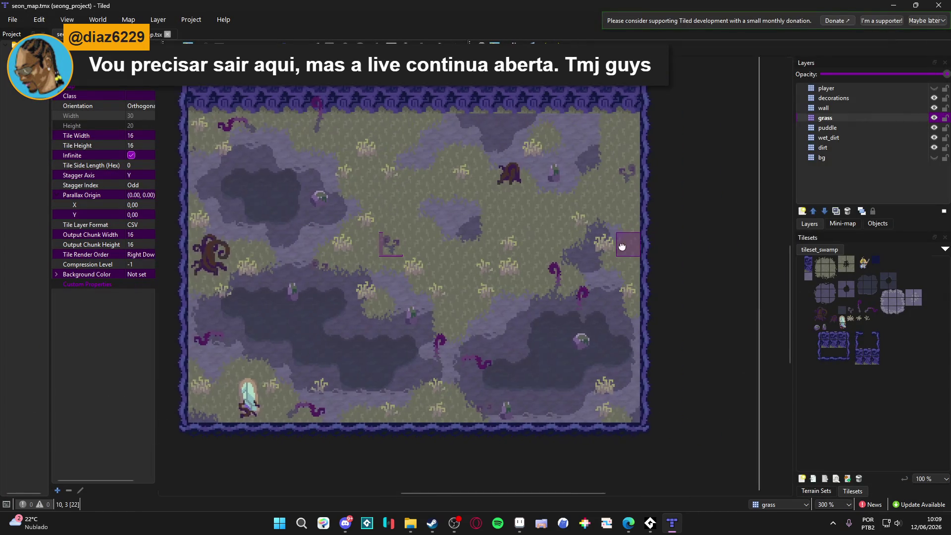
pyautogui.click(836, 480)
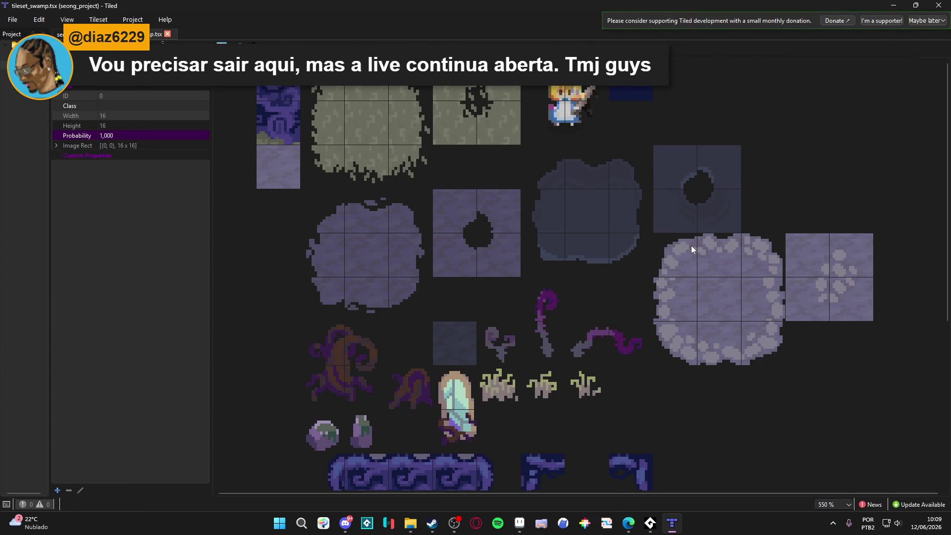
# Add a terrain named cliffed_ground to the swamp terrain set.
pyautogui.scroll(-1, 711, 192)
pyautogui.click(207, 44)
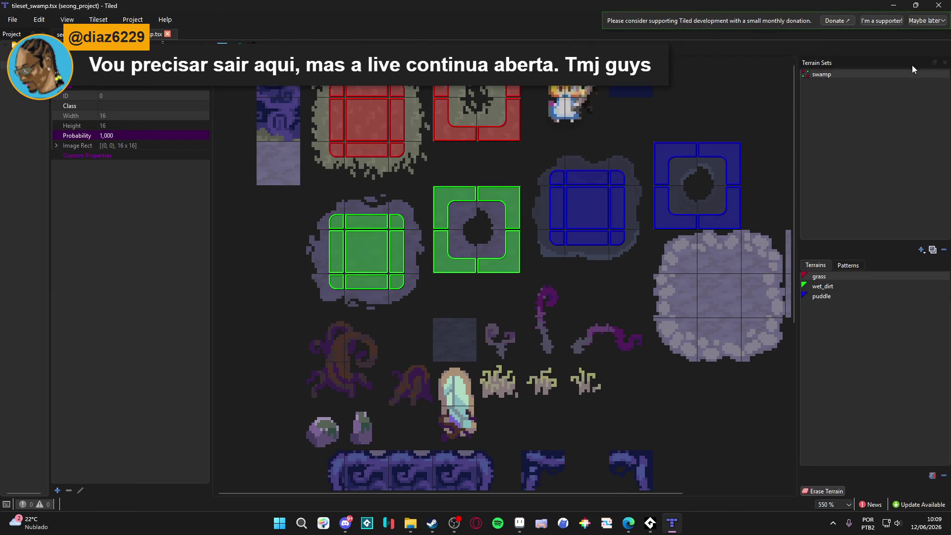
pyautogui.click(933, 476)
pyautogui.write('cliffed_')
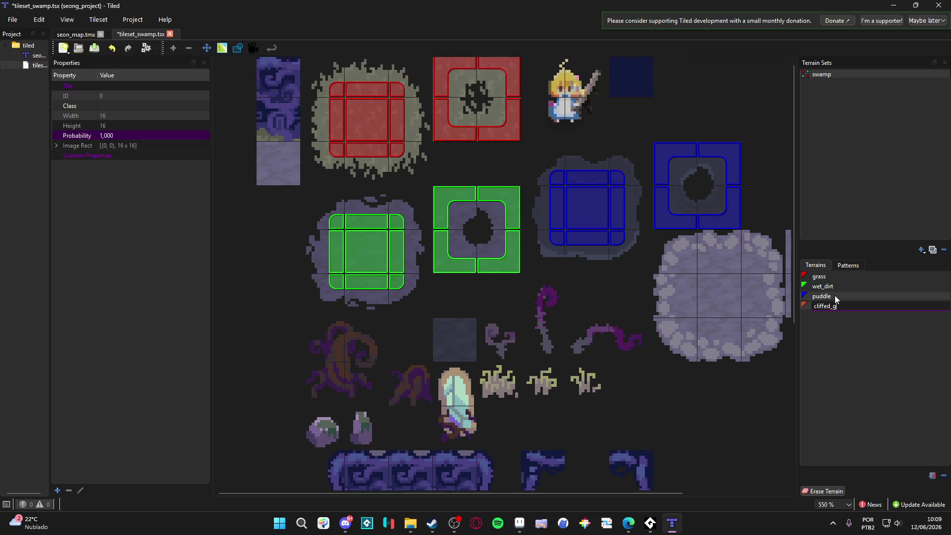
pyautogui.write('ground')
pyautogui.press('Return')
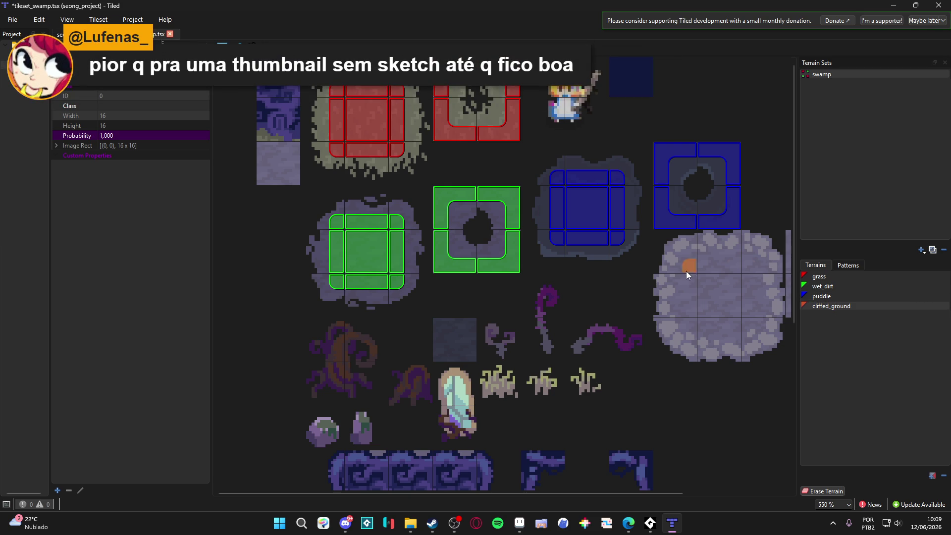
# Mark the pebble tiles and their left edge as cliffed_ground, then return to seon_map.tmx.
pyautogui.moveTo(685, 268)
pyautogui.mouseDown()
pyautogui.moveTo(750, 270)
pyautogui.moveTo(707, 294)
pyautogui.mouseUp()
pyautogui.hscroll(3, 706, 293)
pyautogui.moveTo(667, 239); pyautogui.dragTo(682, 307)
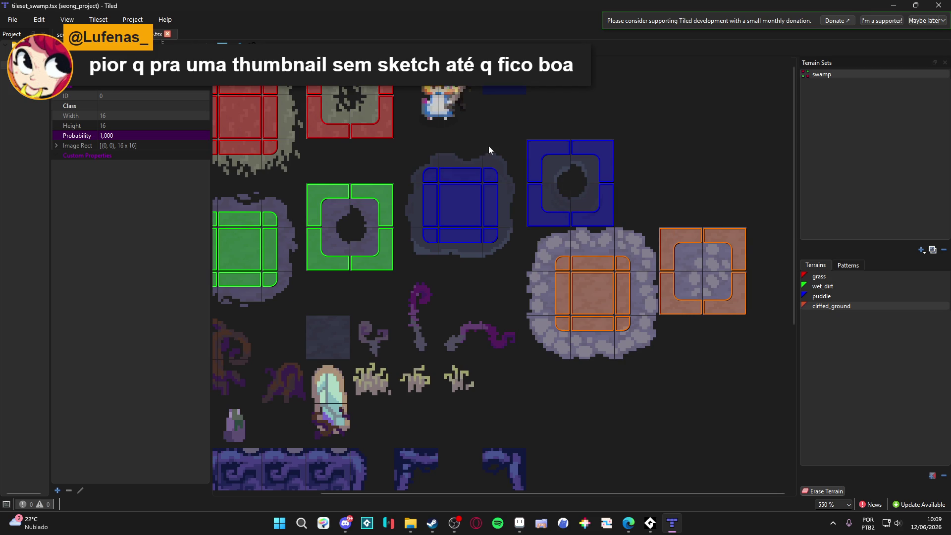
pyautogui.click(59, 34)
pyautogui.hscroll(6, 406, 284)
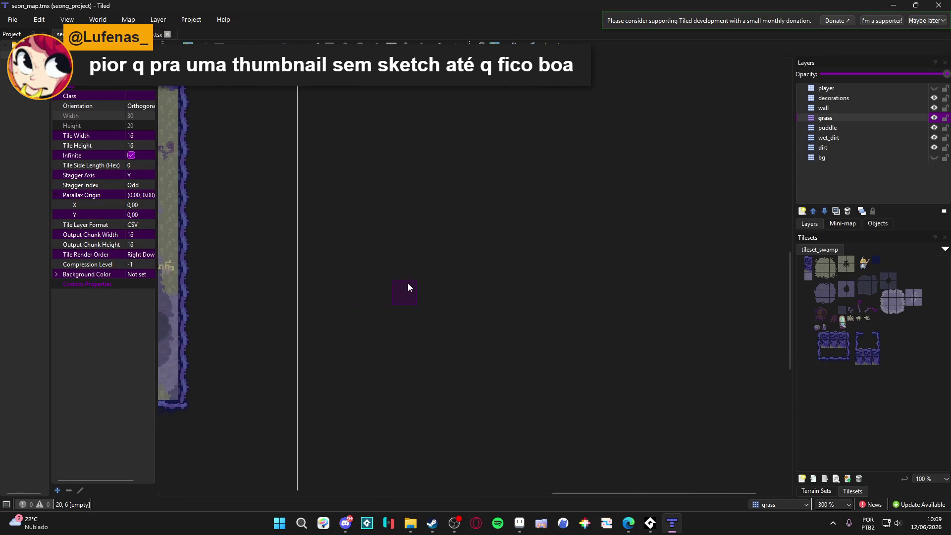
# Select cliffed_ground in Terrain Sets and paint a cross-shaped patch on the map.
pyautogui.hscroll(-3, 563, 234)
pyautogui.scroll(-1, 489, 267)
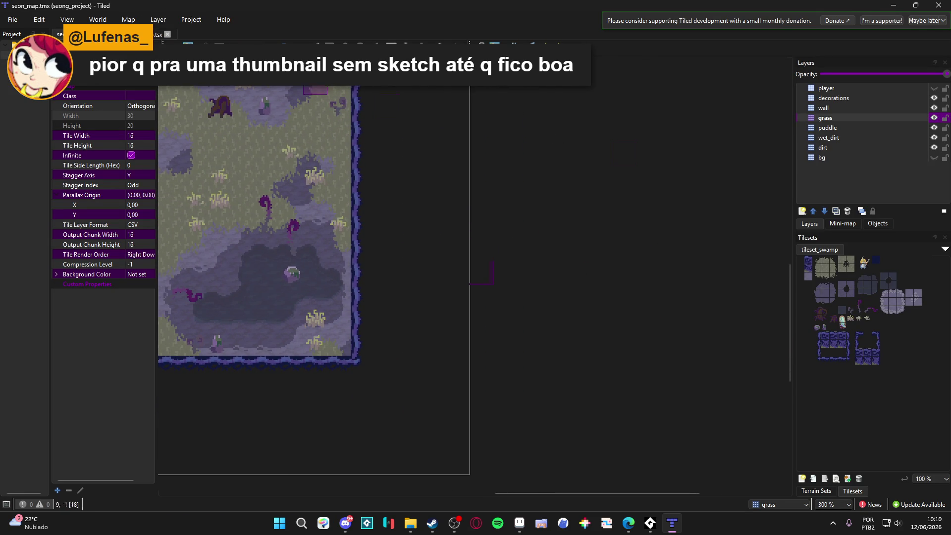
pyautogui.click(825, 491)
pyautogui.click(847, 396)
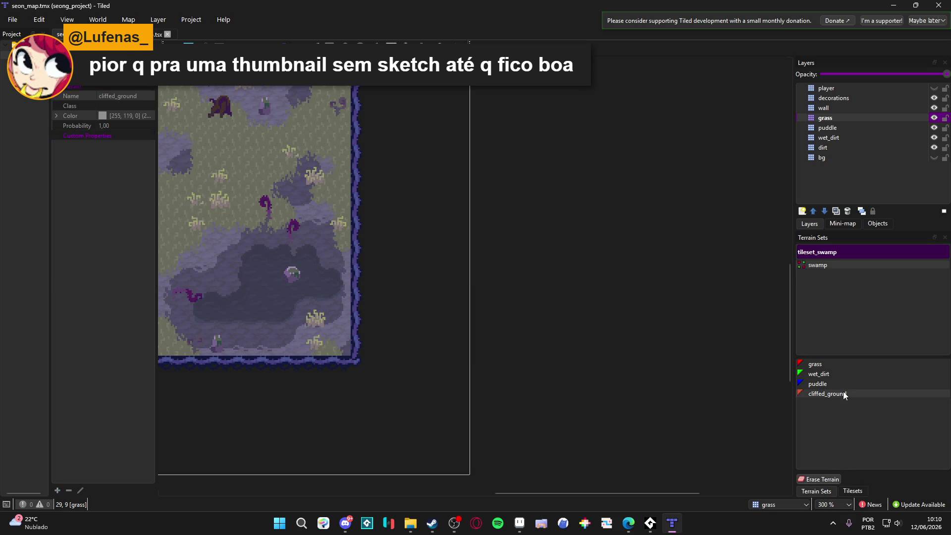
pyautogui.hscroll(5, 628, 297)
pyautogui.moveTo(485, 277)
pyautogui.mouseDown()
pyautogui.moveTo(602, 276)
pyautogui.moveTo(537, 238)
pyautogui.moveTo(552, 240)
pyautogui.moveTo(555, 277)
pyautogui.moveTo(528, 298)
pyautogui.moveTo(529, 317)
pyautogui.moveTo(583, 310)
pyautogui.moveTo(487, 303)
pyautogui.mouseUp()
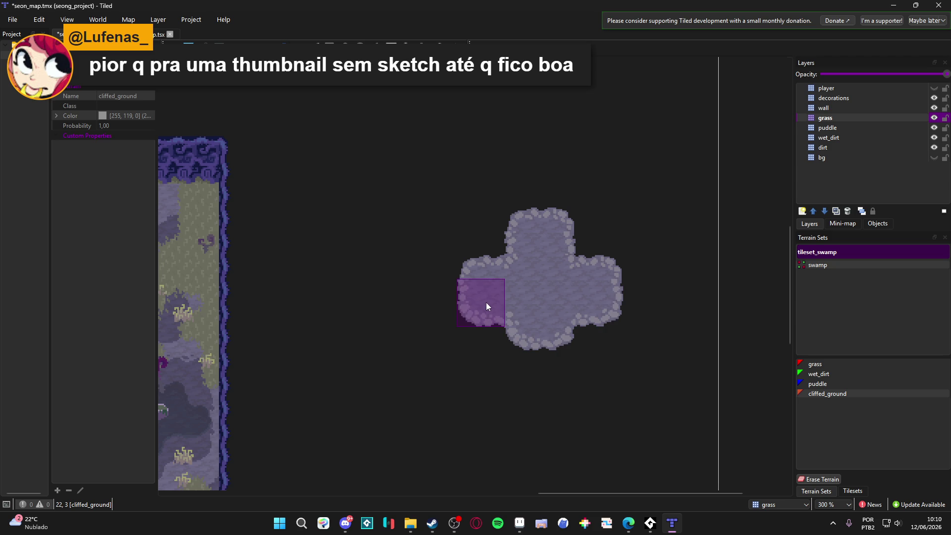
pyautogui.moveTo(525, 336); pyautogui.dragTo(526, 353)
pyautogui.moveTo(525, 233); pyautogui.dragTo(525, 213)
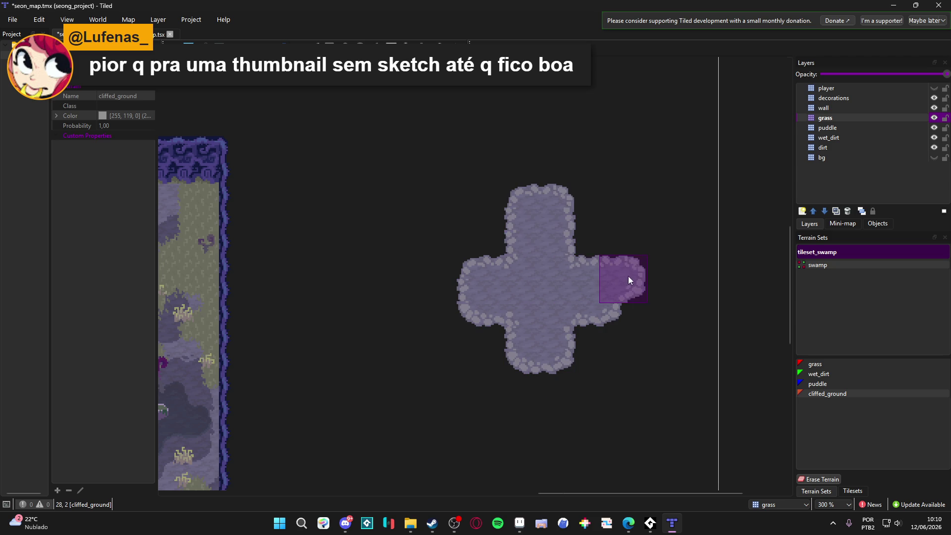
pyautogui.click(465, 285)
pyautogui.scroll(-5, 476, 233)
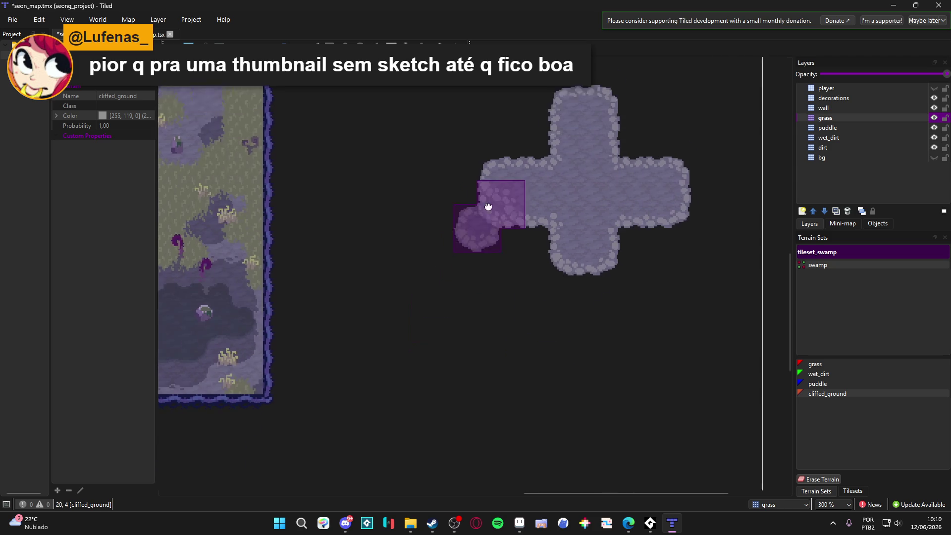
# Paint a square ring of cliffed_ground, erasing its right side and a mistaken C shape.
pyautogui.moveTo(434, 303)
pyautogui.mouseDown()
pyautogui.moveTo(433, 373)
pyautogui.moveTo(513, 373)
pyautogui.moveTo(454, 284)
pyautogui.moveTo(476, 278)
pyautogui.moveTo(531, 360)
pyautogui.mouseUp()
pyautogui.hscroll(2, 544, 396)
pyautogui.scroll(1, 543, 396)
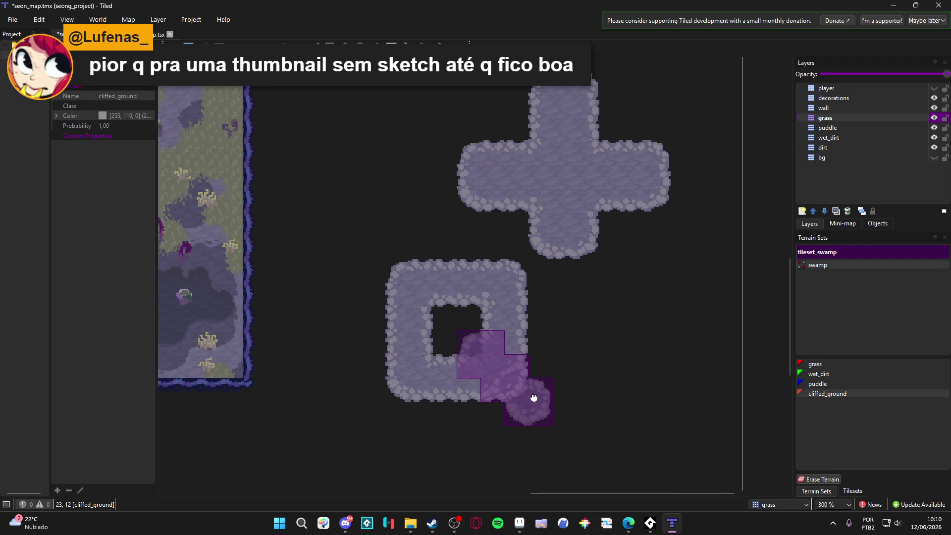
pyautogui.scroll(-1, 525, 386)
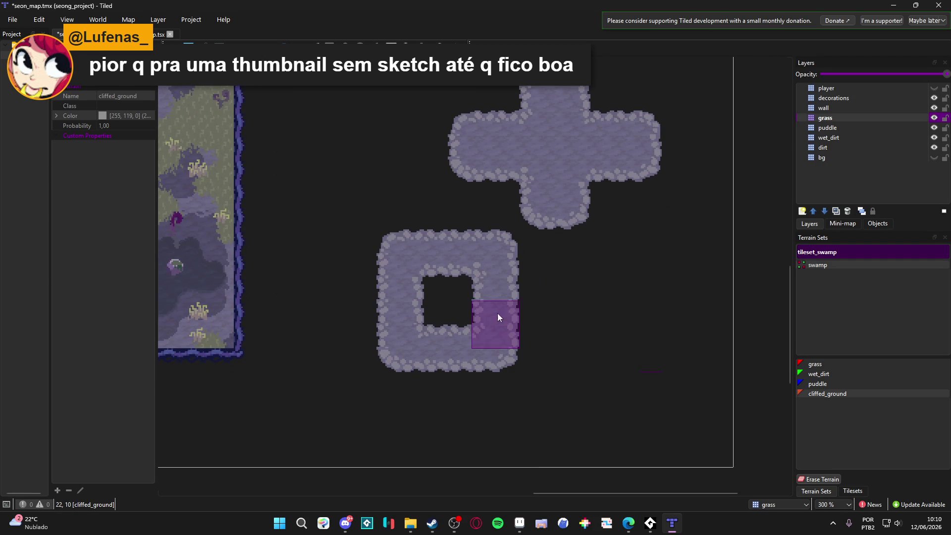
pyautogui.rightClick(461, 300)
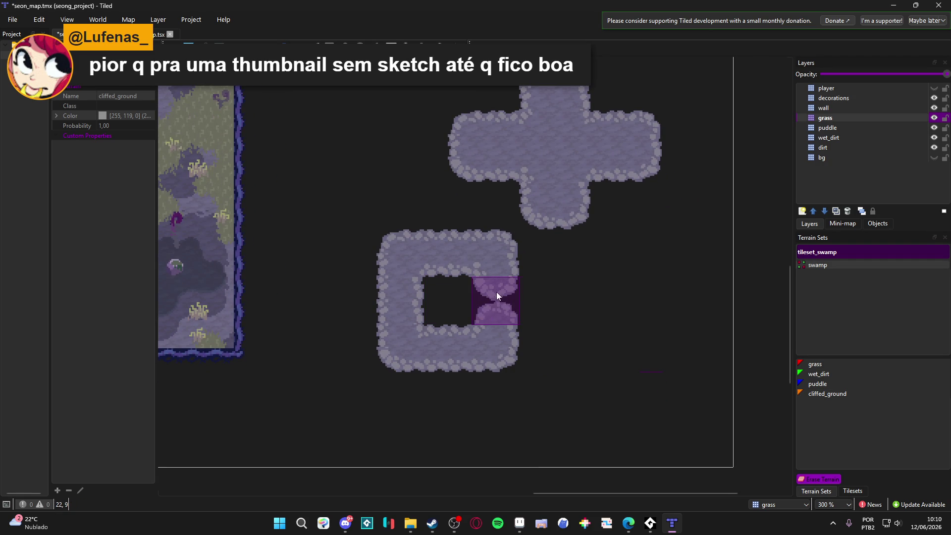
pyautogui.click(497, 306)
pyautogui.rightClick(487, 251)
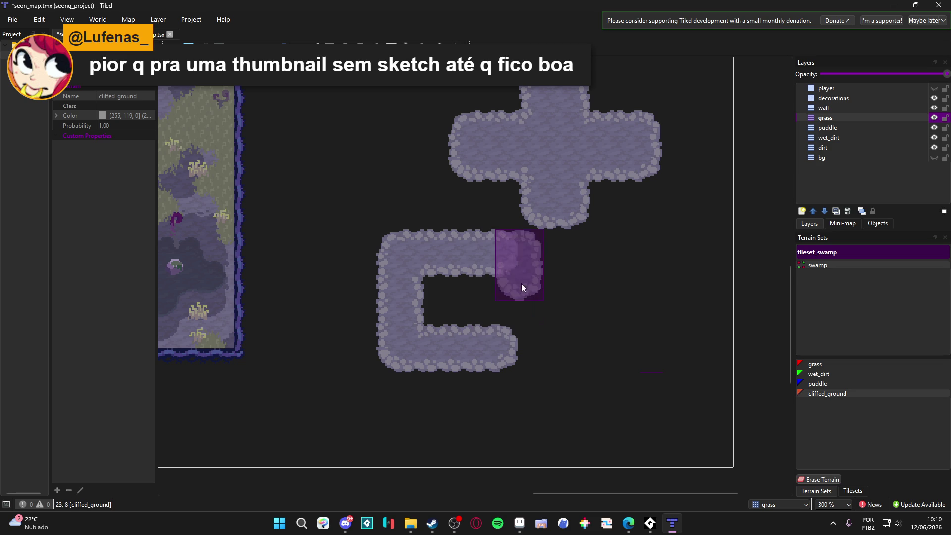
pyautogui.rightClick(522, 268)
pyautogui.moveTo(554, 277)
pyautogui.mouseDown()
pyautogui.moveTo(429, 251)
pyautogui.moveTo(398, 335)
pyautogui.moveTo(528, 313)
pyautogui.mouseUp()
pyautogui.rightClick(575, 268)
pyautogui.moveTo(583, 333); pyautogui.dragTo(317, 360)
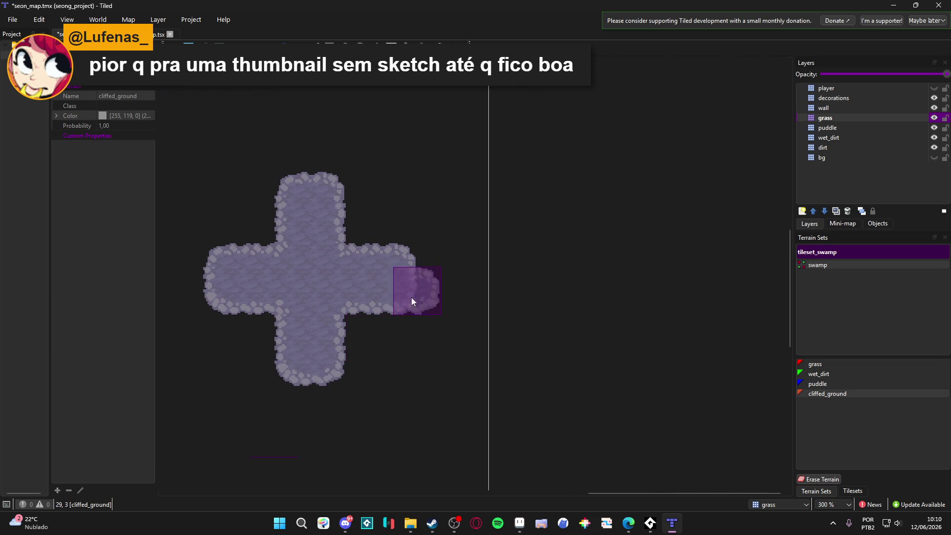
# Paint a column right of the cross, trim the ring's bottom, and add a small block.
pyautogui.moveTo(474, 194)
pyautogui.mouseDown()
pyautogui.moveTo(472, 337)
pyautogui.moveTo(542, 290)
pyautogui.moveTo(498, 197)
pyautogui.moveTo(582, 205)
pyautogui.moveTo(575, 328)
pyautogui.moveTo(547, 327)
pyautogui.moveTo(501, 297)
pyautogui.moveTo(494, 323)
pyautogui.mouseUp()
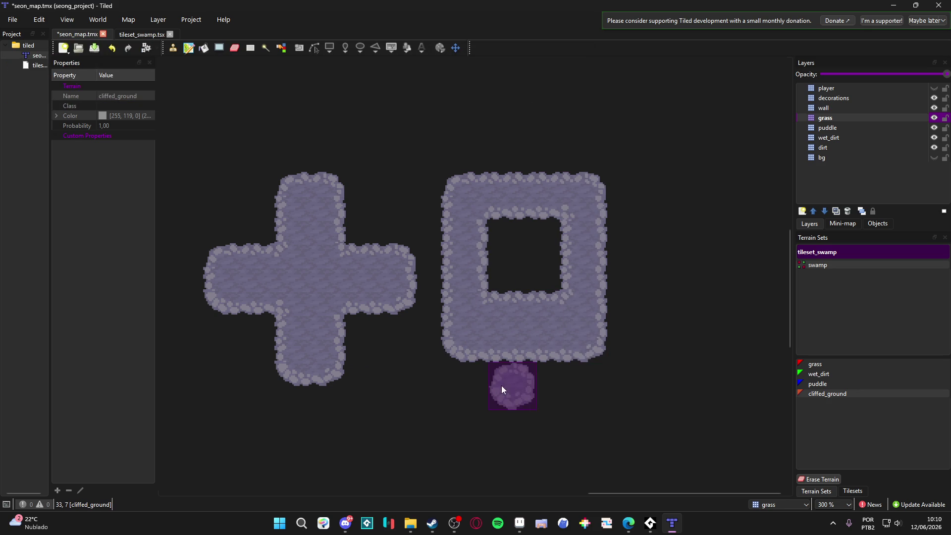
pyautogui.click(818, 479)
pyautogui.moveTo(634, 345); pyautogui.dragTo(543, 347)
pyautogui.moveTo(445, 355)
pyautogui.mouseDown()
pyautogui.moveTo(493, 349)
pyautogui.moveTo(465, 345)
pyautogui.mouseUp()
pyautogui.hscroll(1, 462, 386)
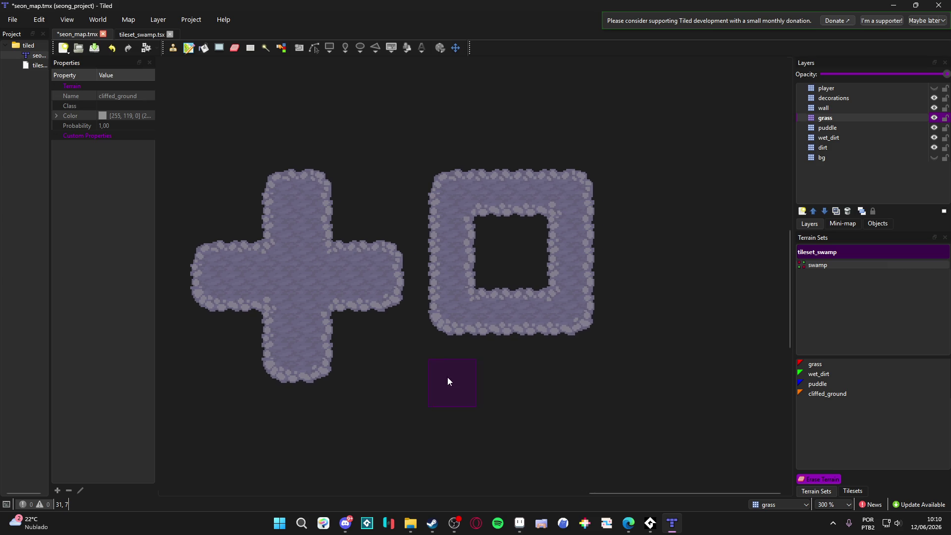
pyautogui.hscroll(-2, 448, 346)
pyautogui.rightClick(523, 327)
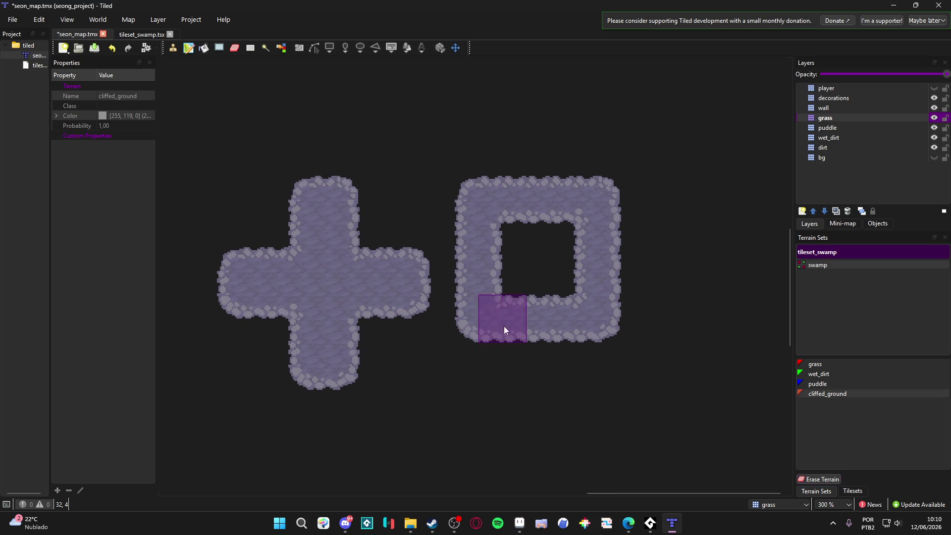
pyautogui.hscroll(3, 292, 308)
pyautogui.hscroll(6, 544, 298)
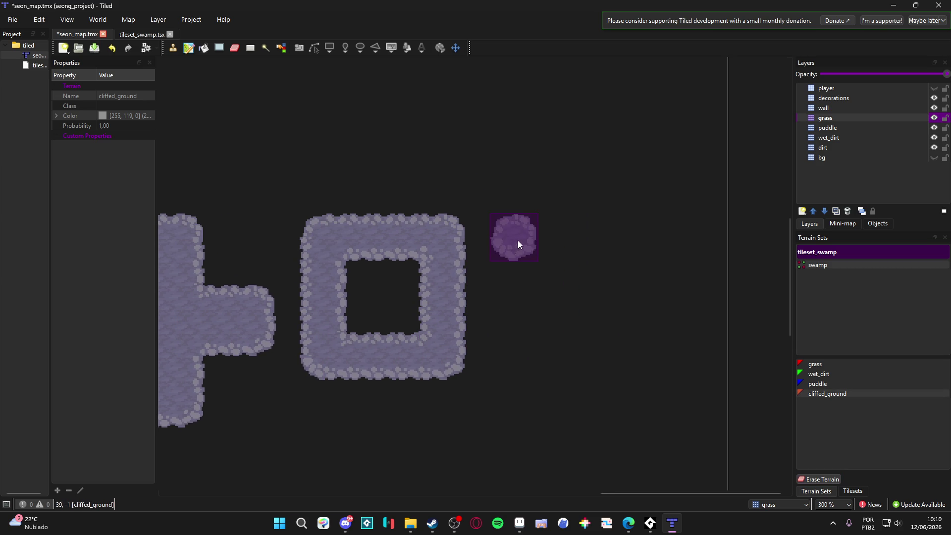
pyautogui.click(530, 238)
pyautogui.moveTo(487, 381)
pyautogui.mouseDown()
pyautogui.moveTo(551, 344)
pyautogui.moveTo(517, 360)
pyautogui.mouseUp()
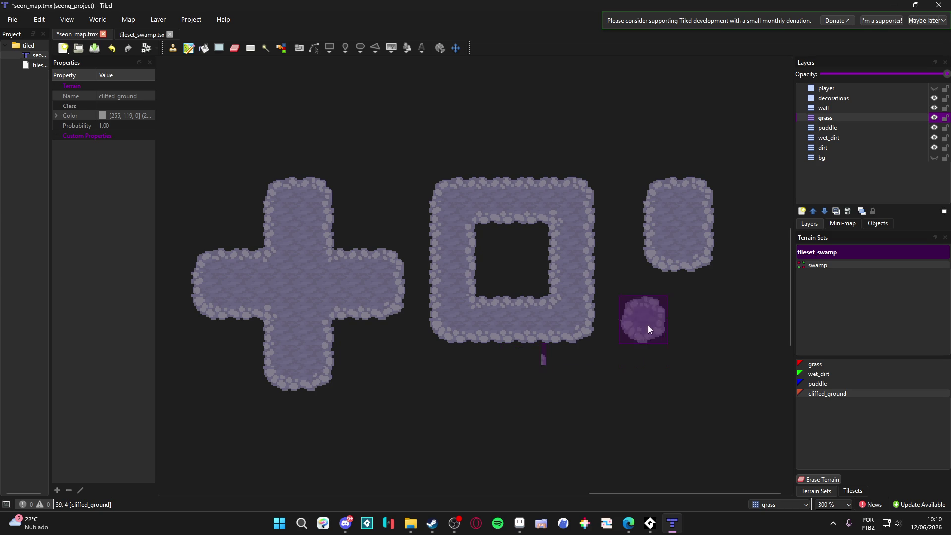
pyautogui.moveTo(392, 412); pyautogui.dragTo(394, 402)
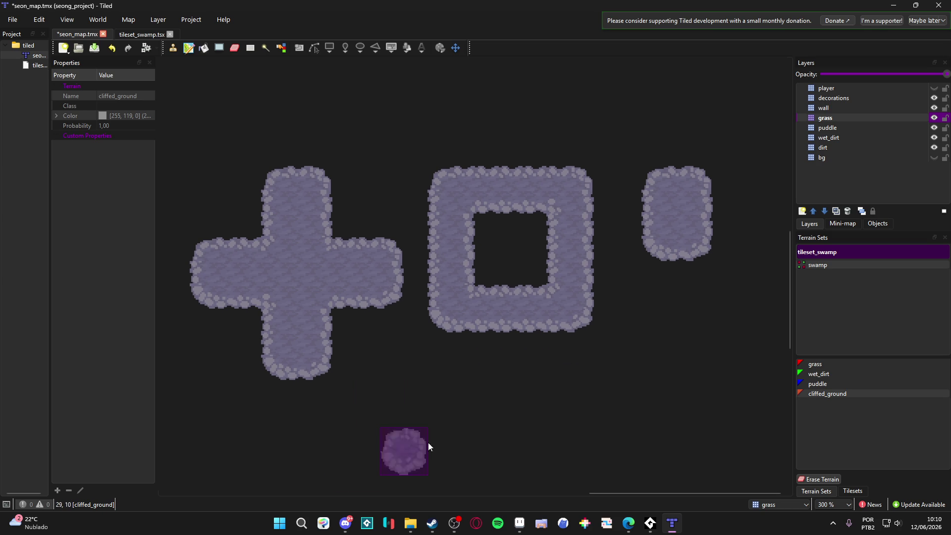